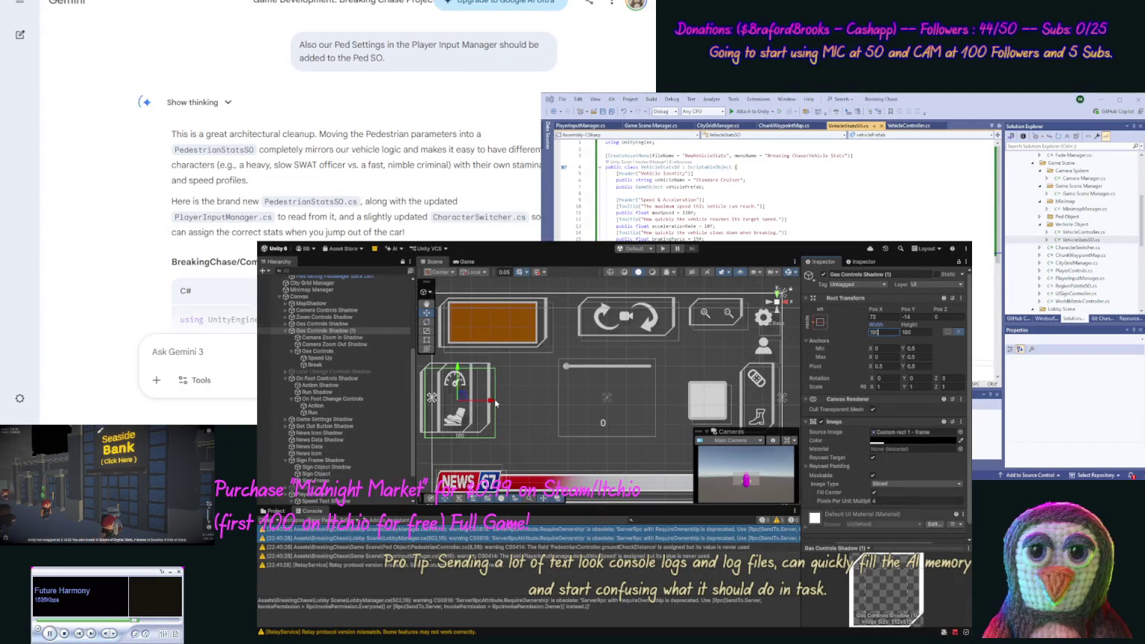
# Drag Gas Controls Shadow (1) right in the Scene view until its Pos X reads 115.
pyautogui.moveTo(494, 401); pyautogui.dragTo(513, 407)
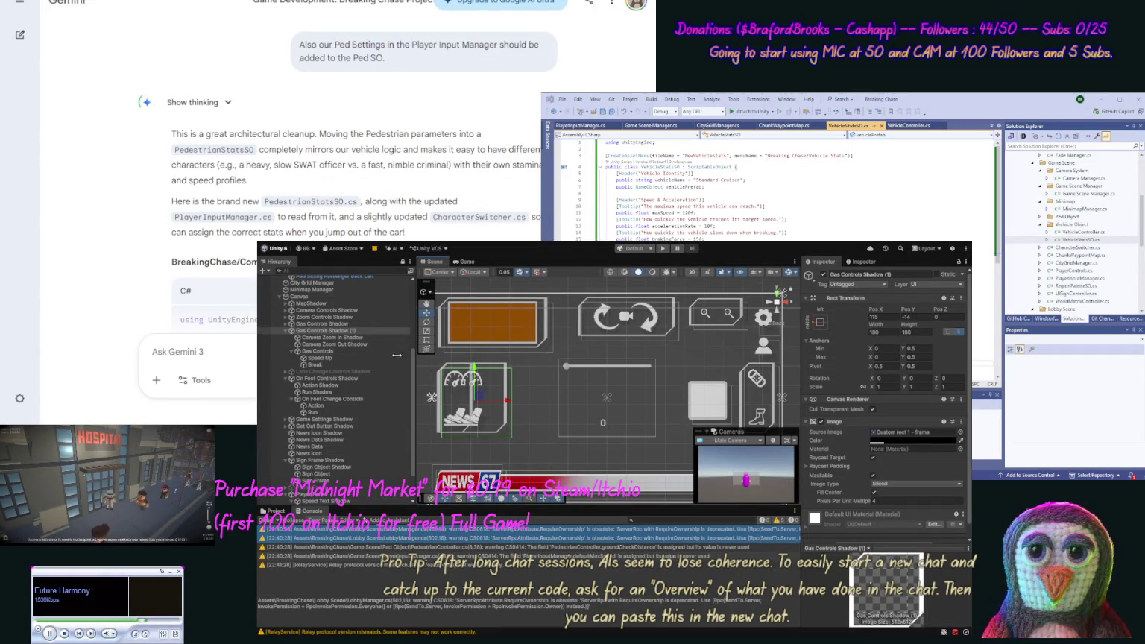
# Rename the copied Gas Controls Shadow (1) to Ped Move Shadow.
pyautogui.click(344, 324)
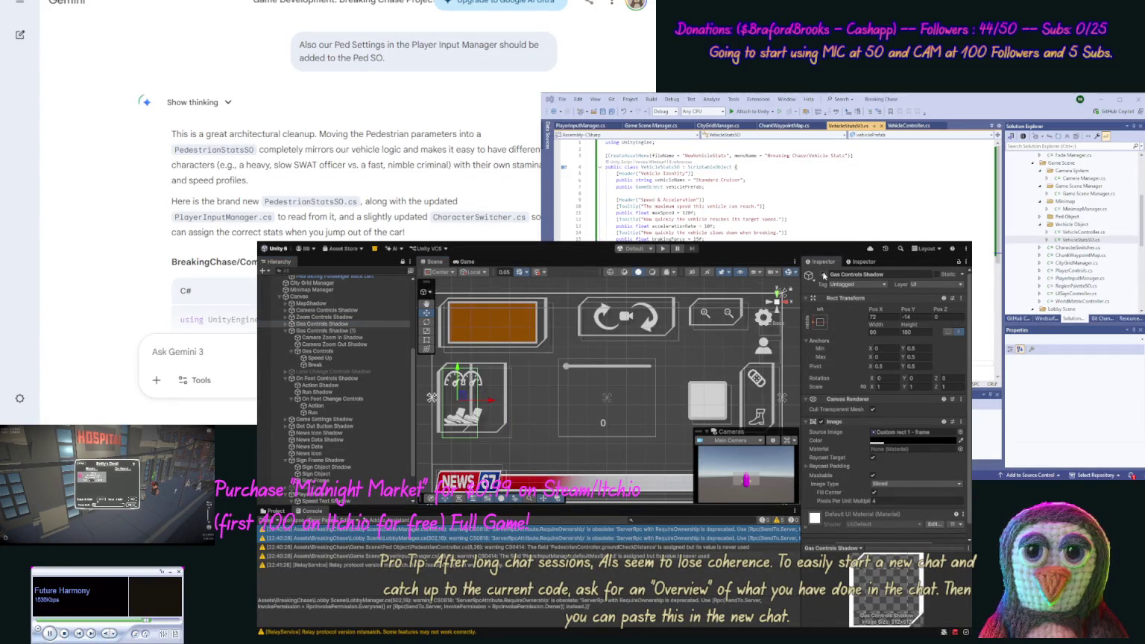
pyautogui.click(317, 332)
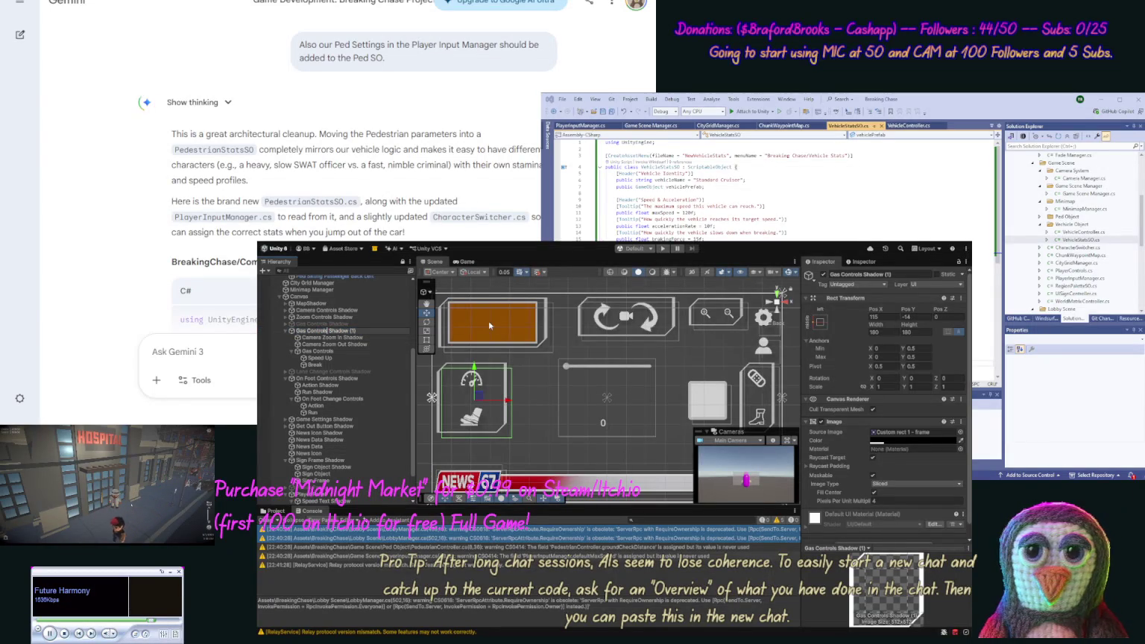
pyautogui.write('Pl')
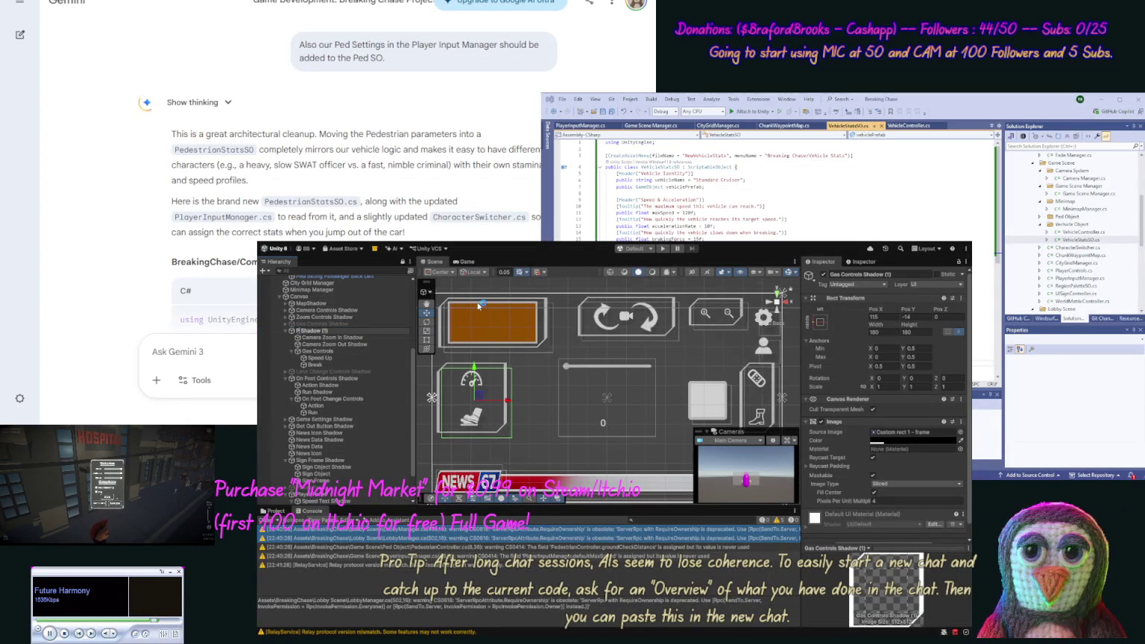
pyautogui.write(' Move')
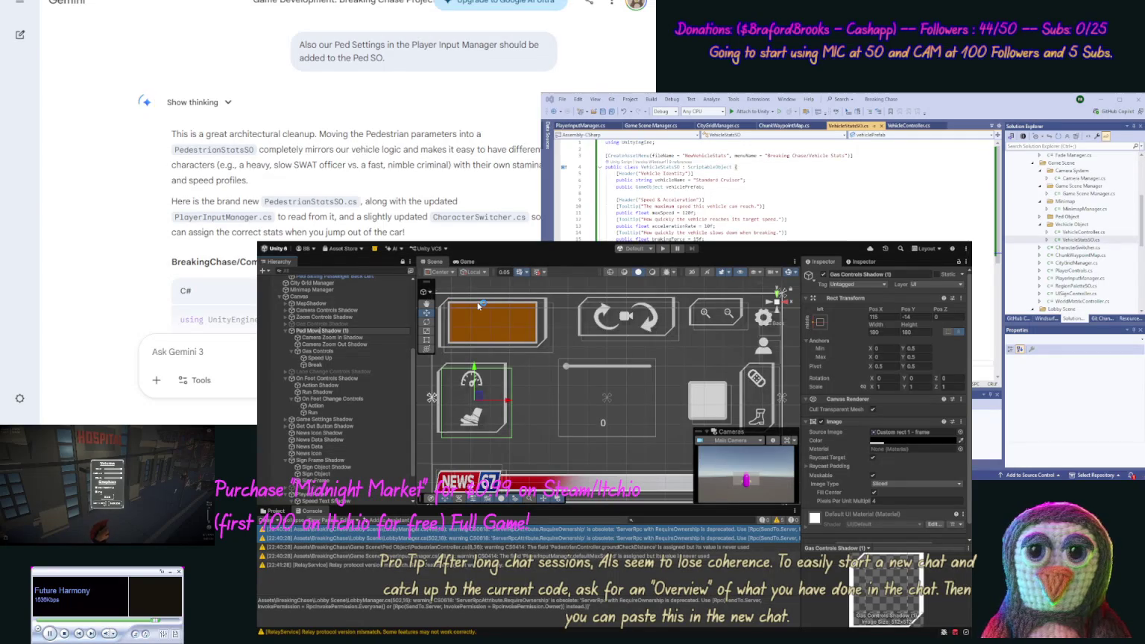
pyautogui.press('BackSpace')
pyautogui.press('Return')
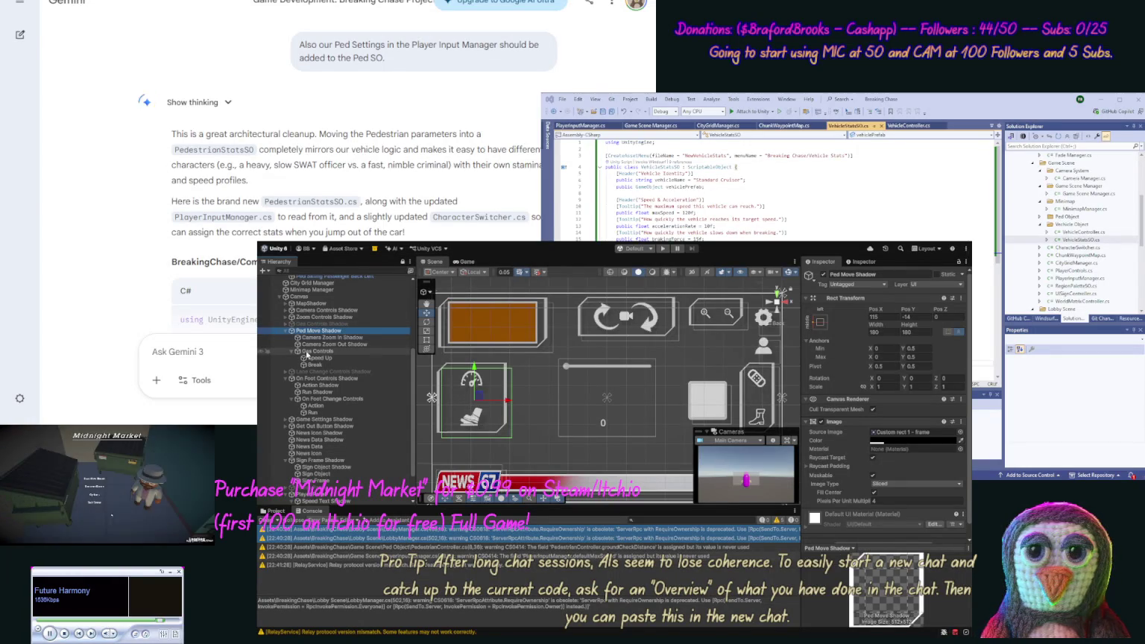
# Rename its child Gas Controls to Ped Move Controls.
pyautogui.click(313, 351)
pyautogui.click(313, 352)
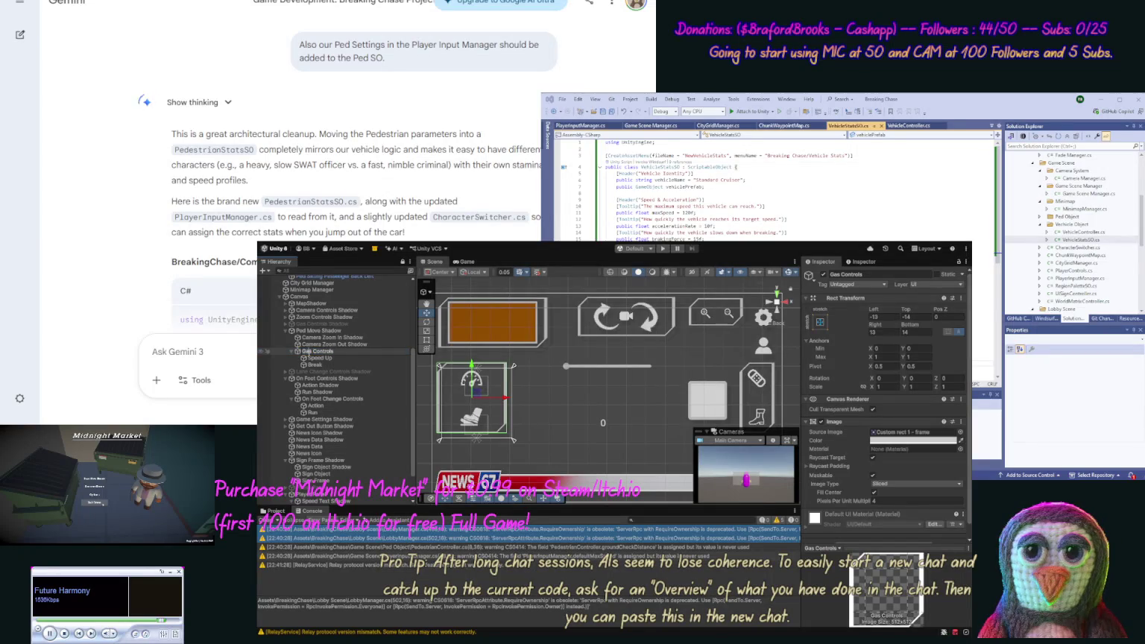
pyautogui.write('Ped Move')
pyautogui.press('Return')
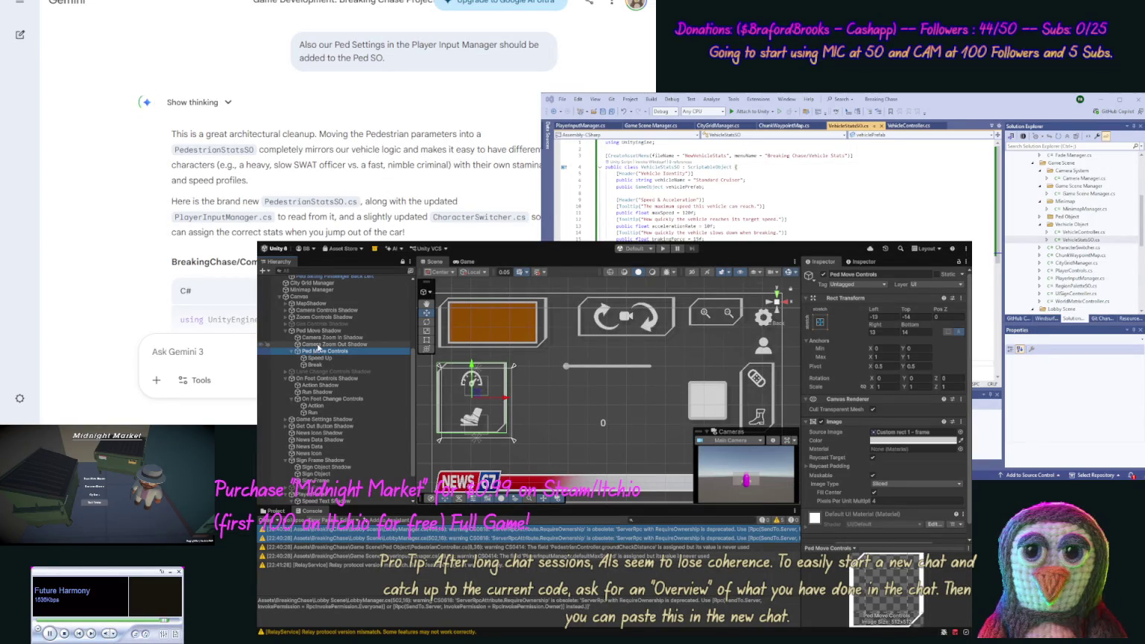
pyautogui.click(319, 358)
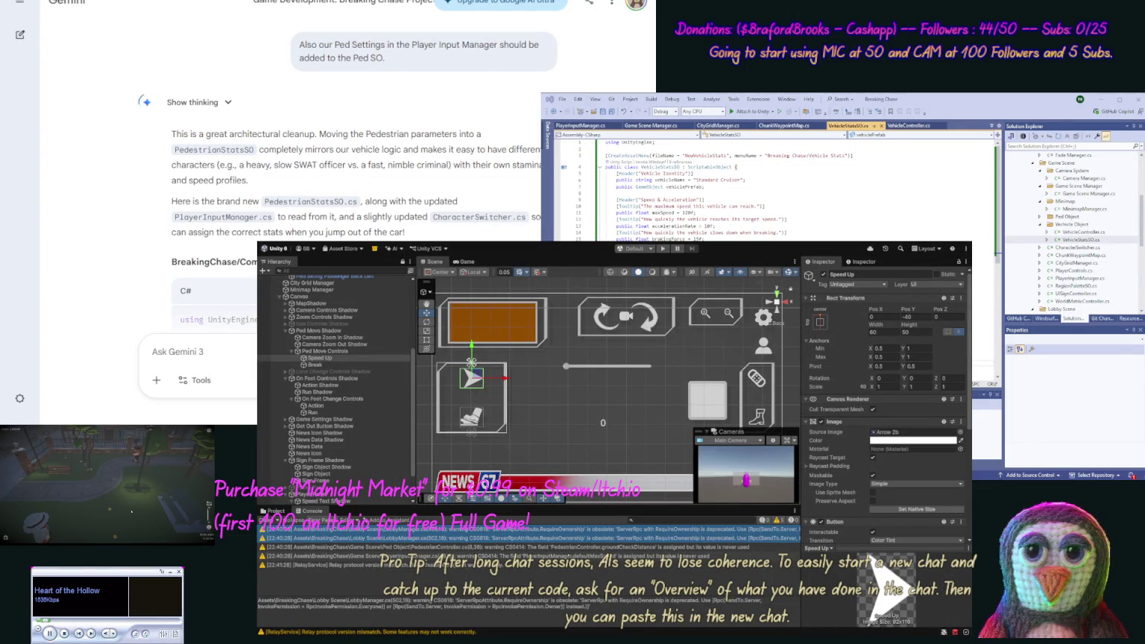
# Give the Break button the same Arrow 2b source image as Speed Up.
pyautogui.click(886, 434)
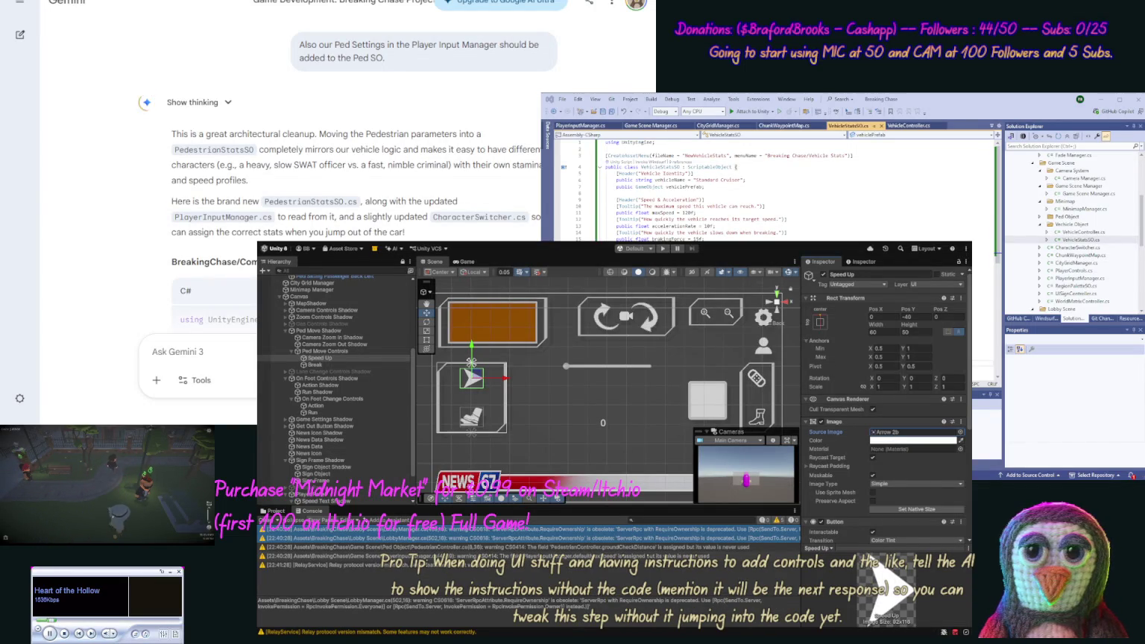
pyautogui.click(323, 364)
pyautogui.click(877, 438)
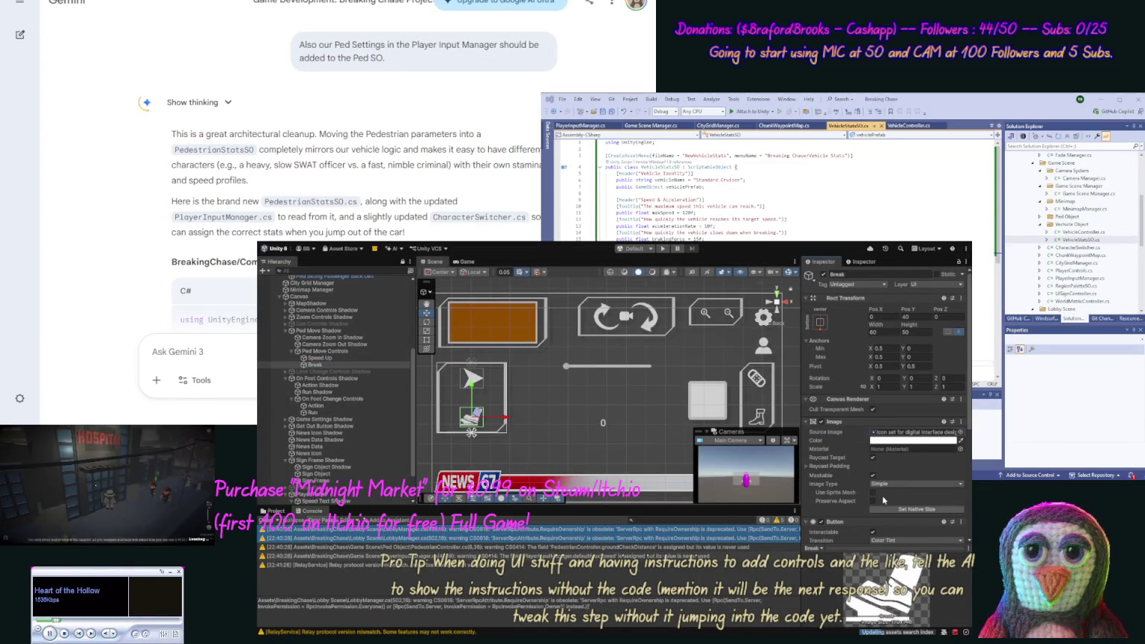
pyautogui.press('Down')
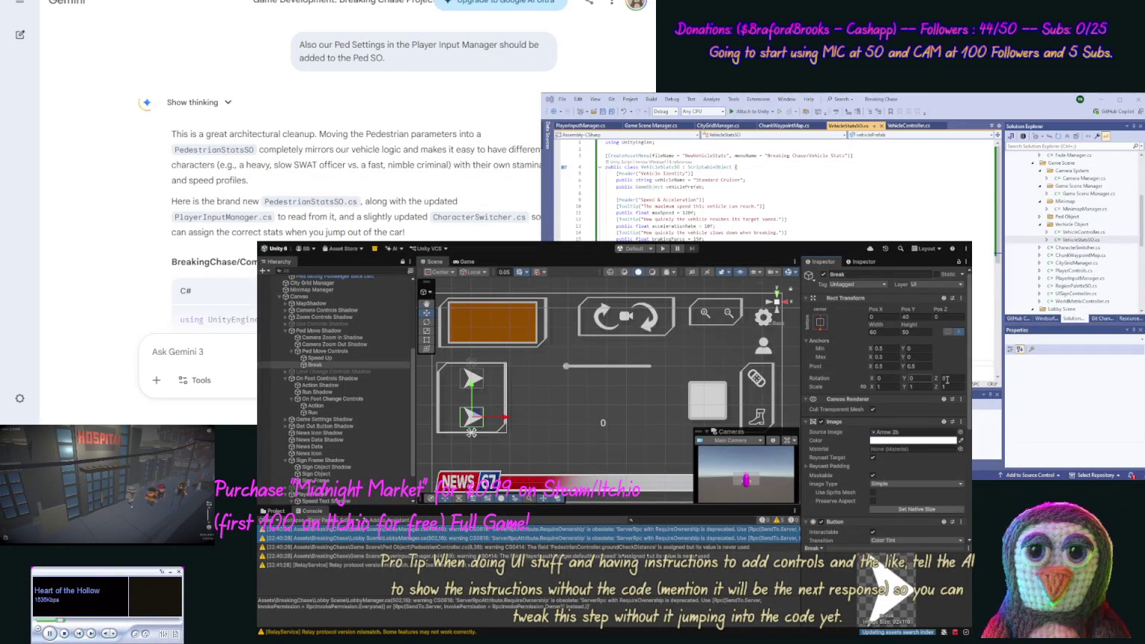
# Adjust the Break arrow's Rotation Z and set its vertical Scale to -1.
pyautogui.click(949, 378)
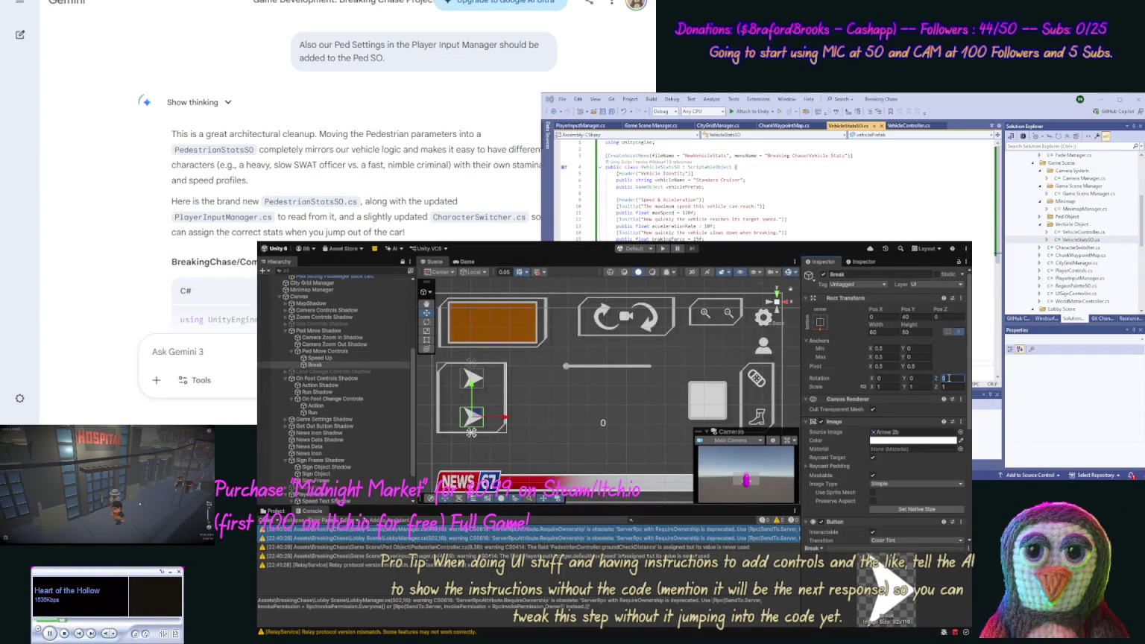
pyautogui.click(921, 387)
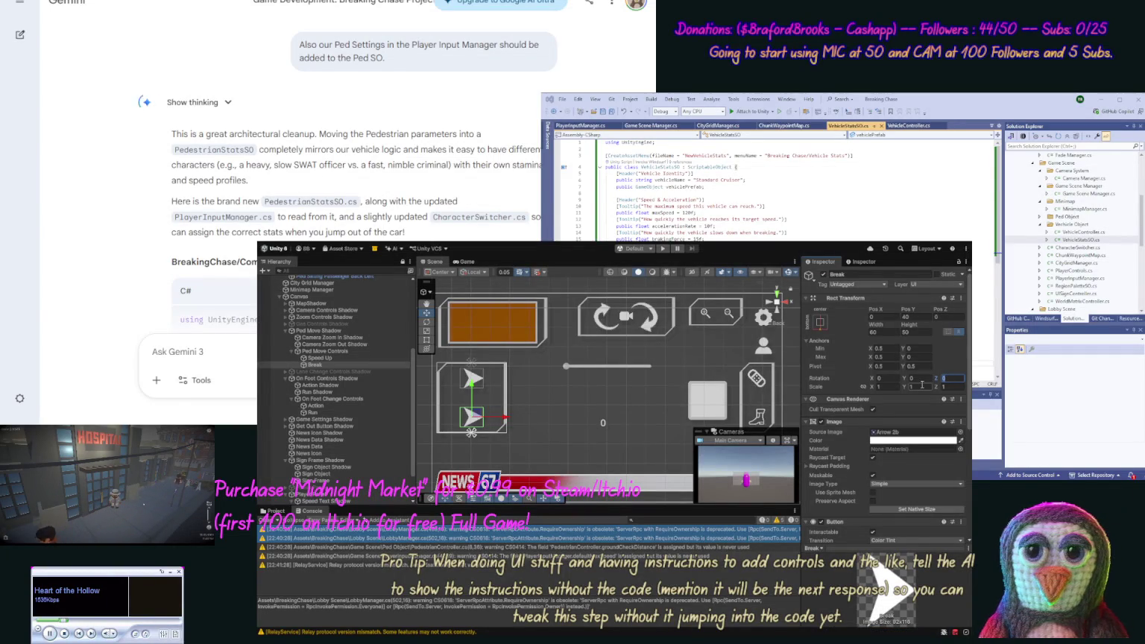
pyautogui.write('-1')
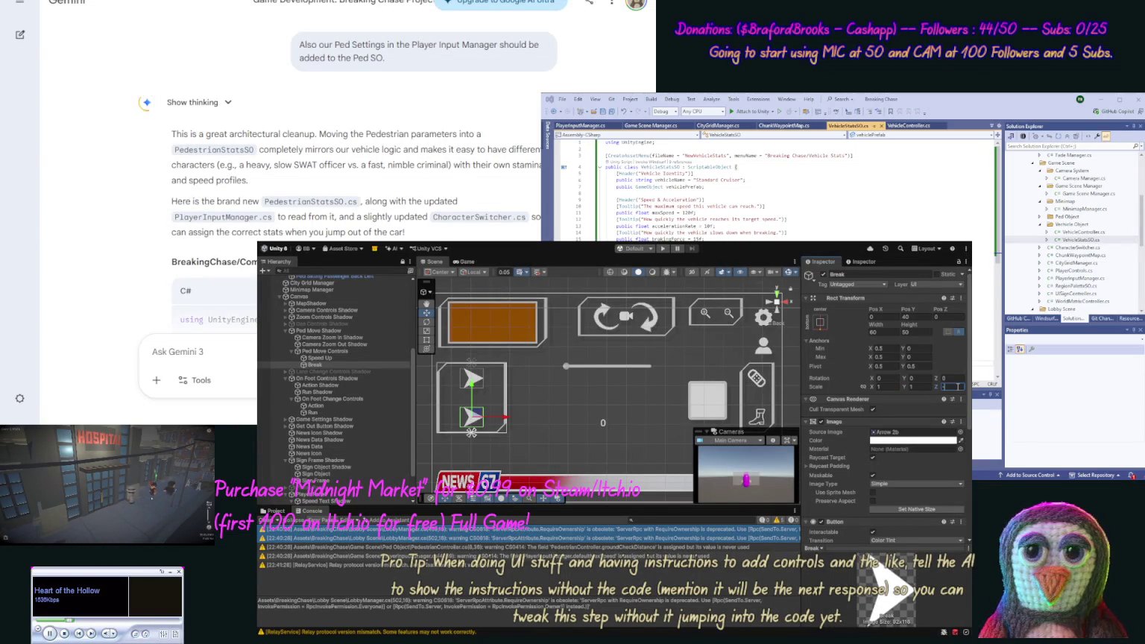
pyautogui.write('1')
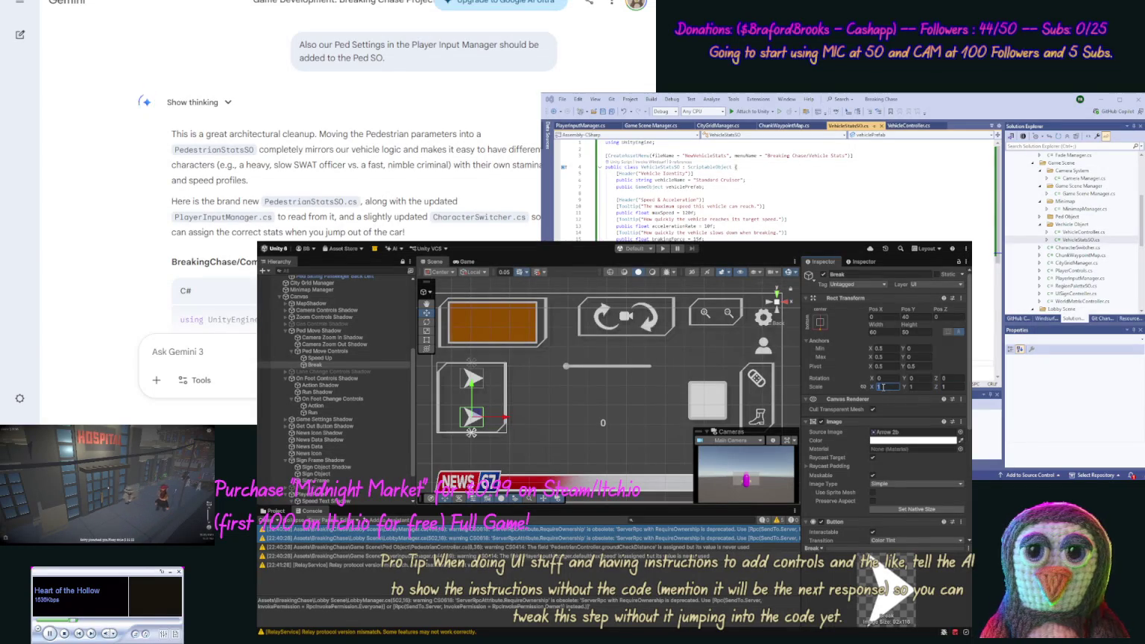
pyautogui.write('-2')
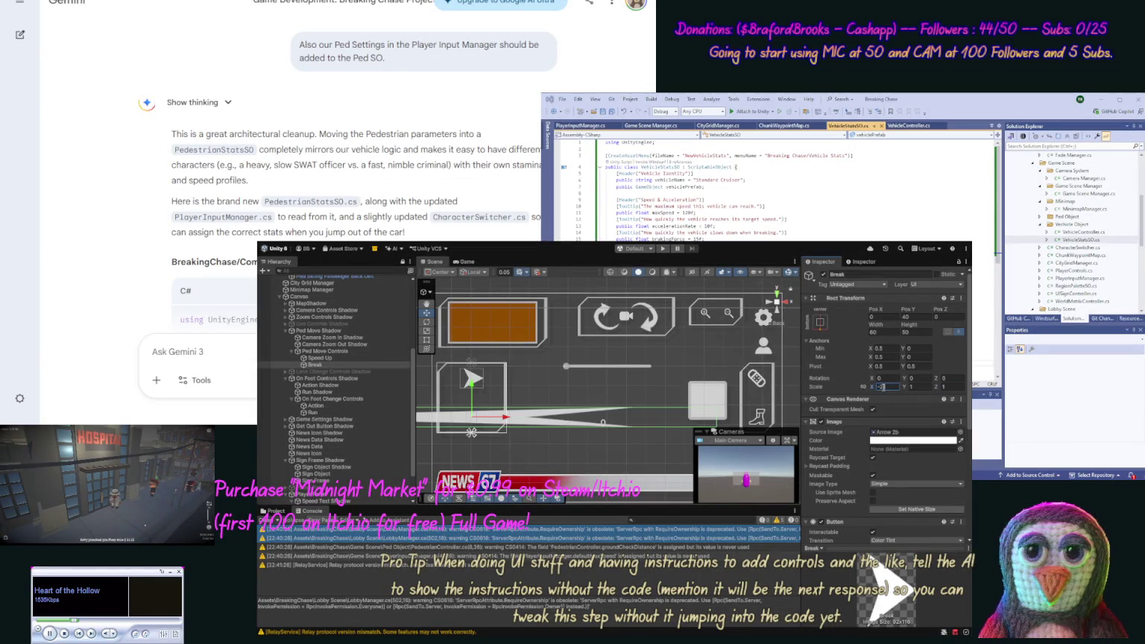
pyautogui.write('-1')
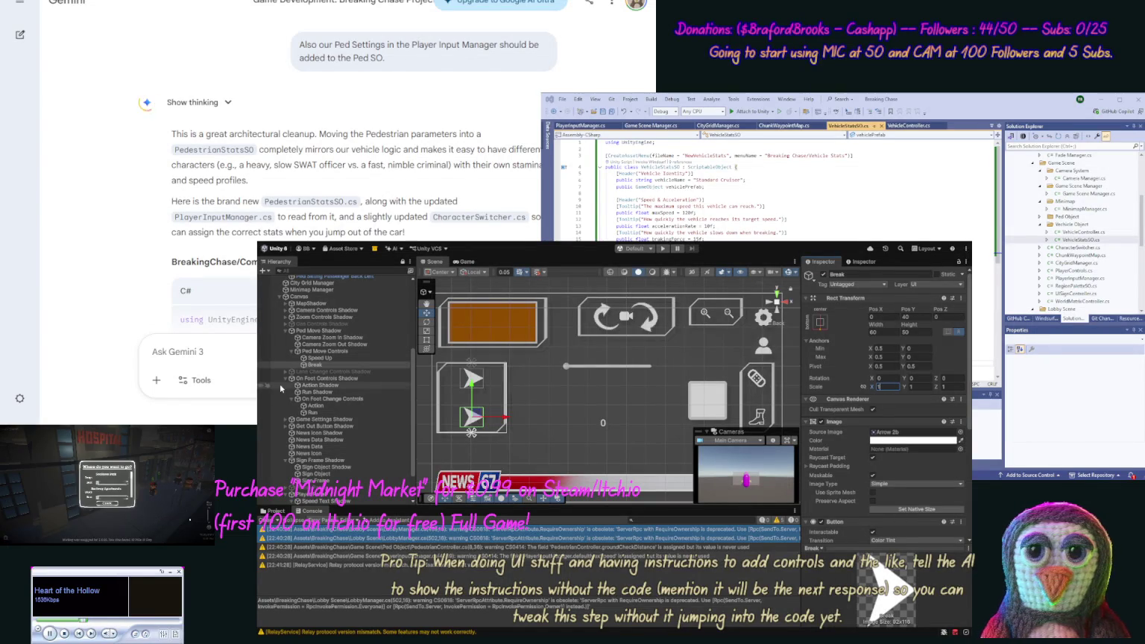
# Frame the Speed Up arrow in the Scene and rename it Move Up.
pyautogui.click(335, 358)
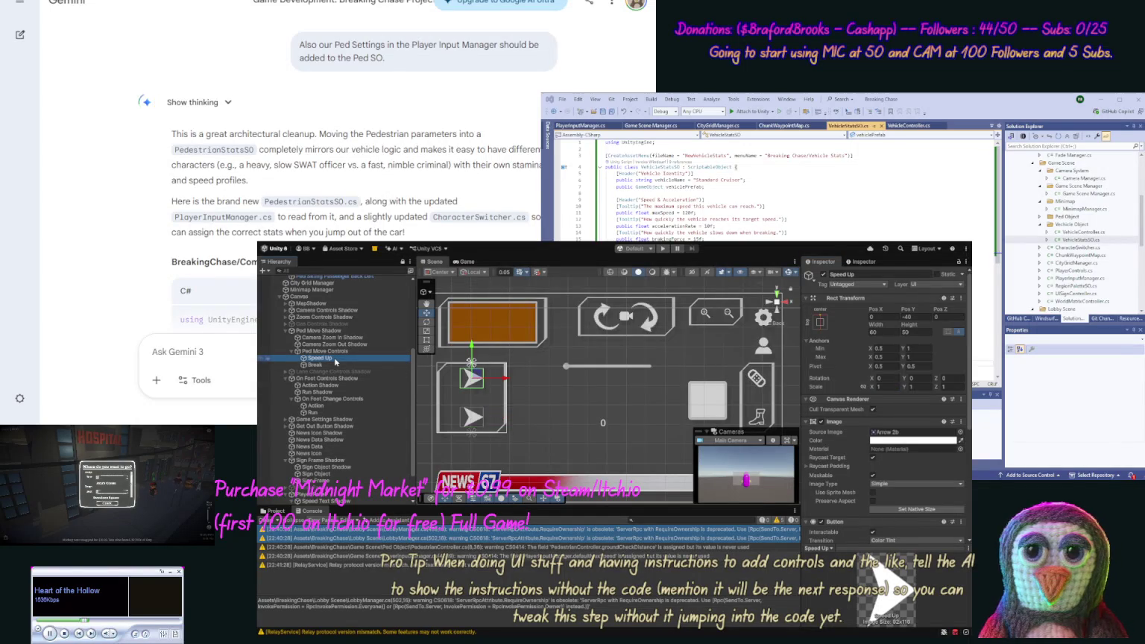
pyautogui.press('f')
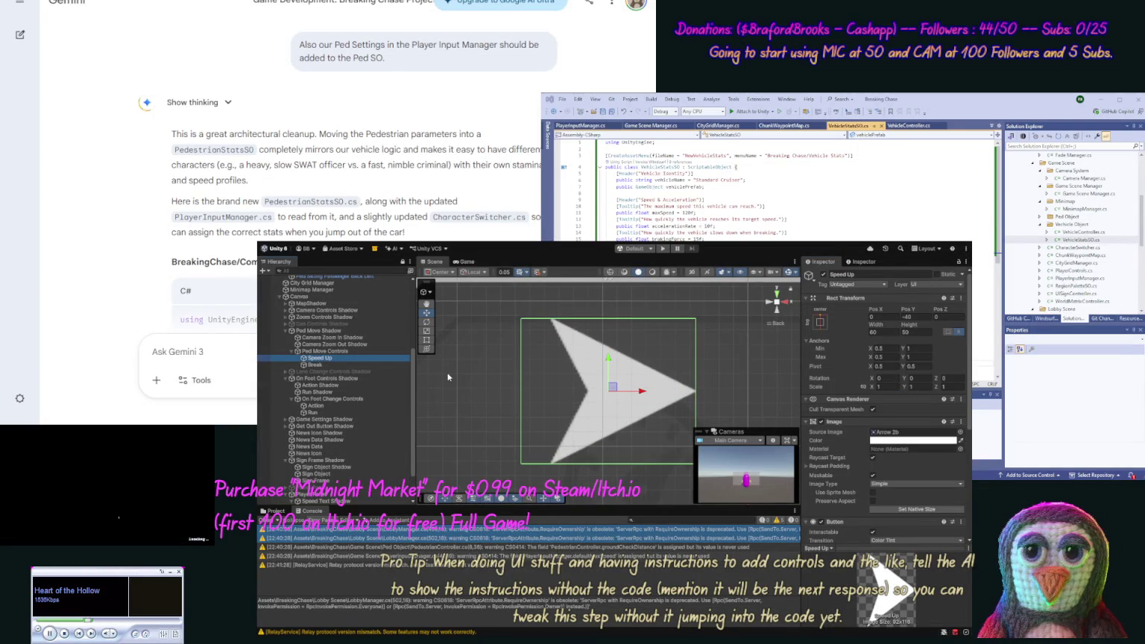
pyautogui.scroll(-6, 464, 442)
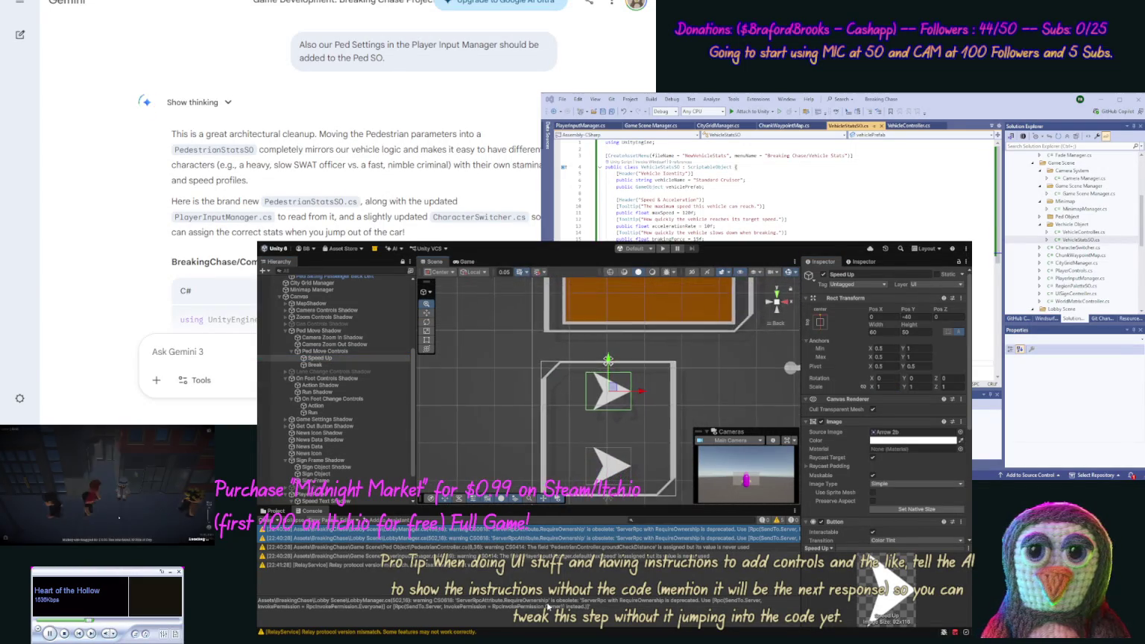
pyautogui.scroll(-1, 563, 422)
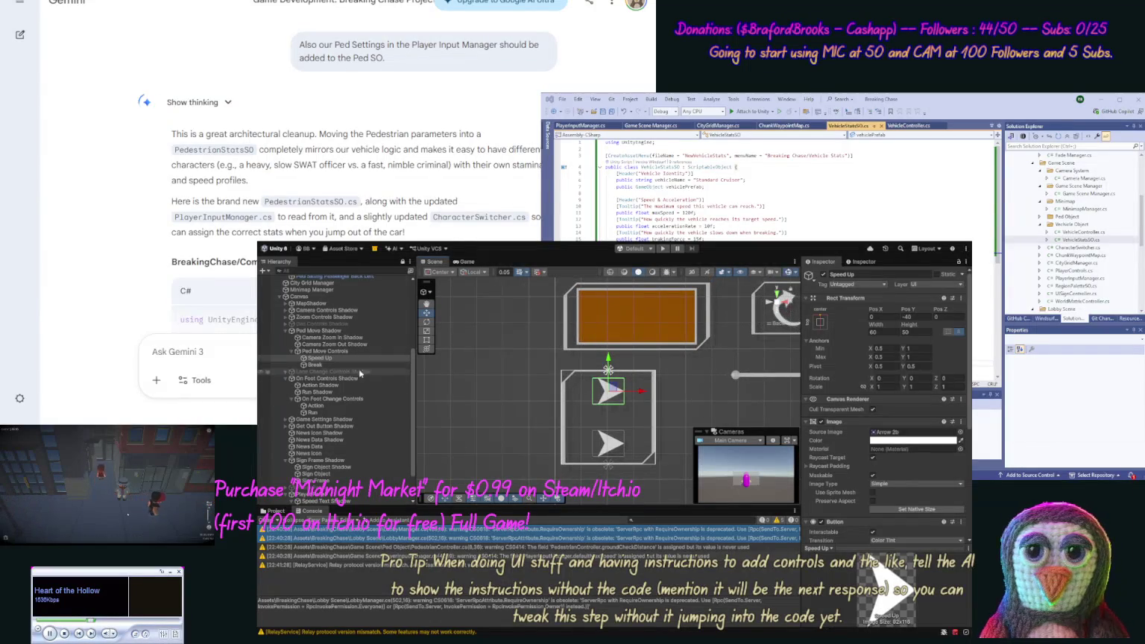
pyautogui.click(320, 358)
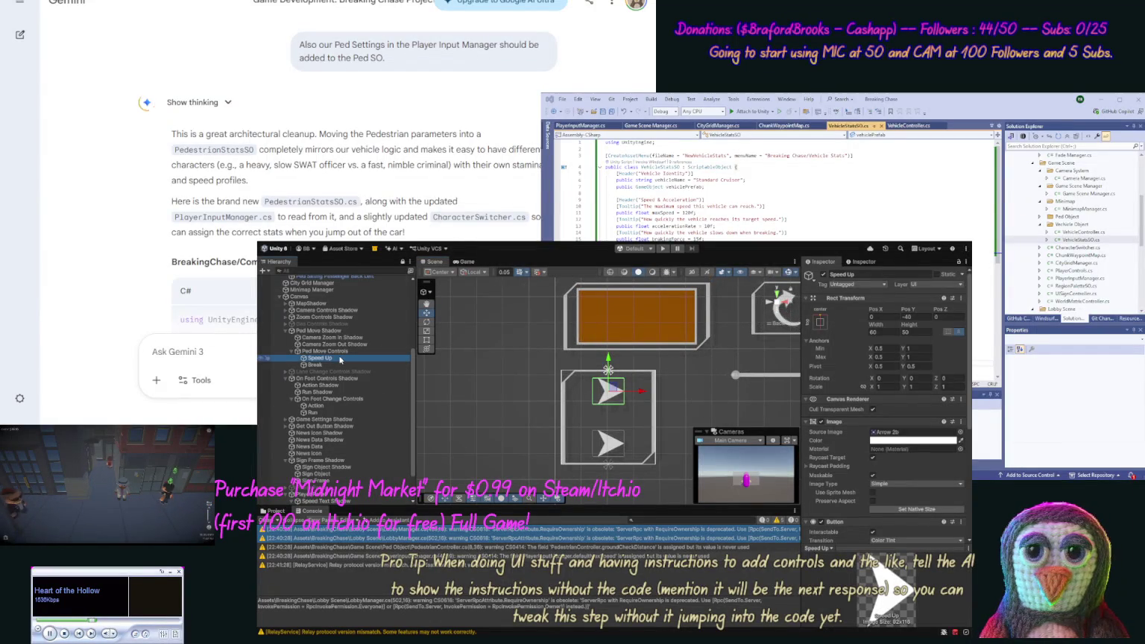
pyautogui.click(319, 358)
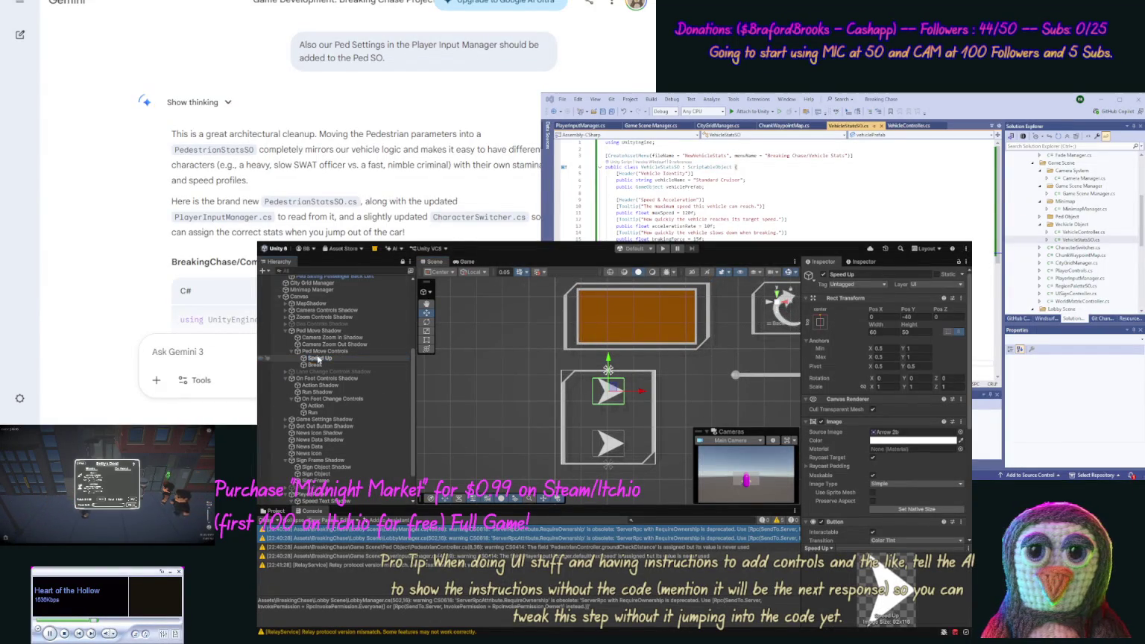
pyautogui.write('ove')
pyautogui.press('Return')
# Rename the Break button to Move Down.
pyautogui.click(316, 366)
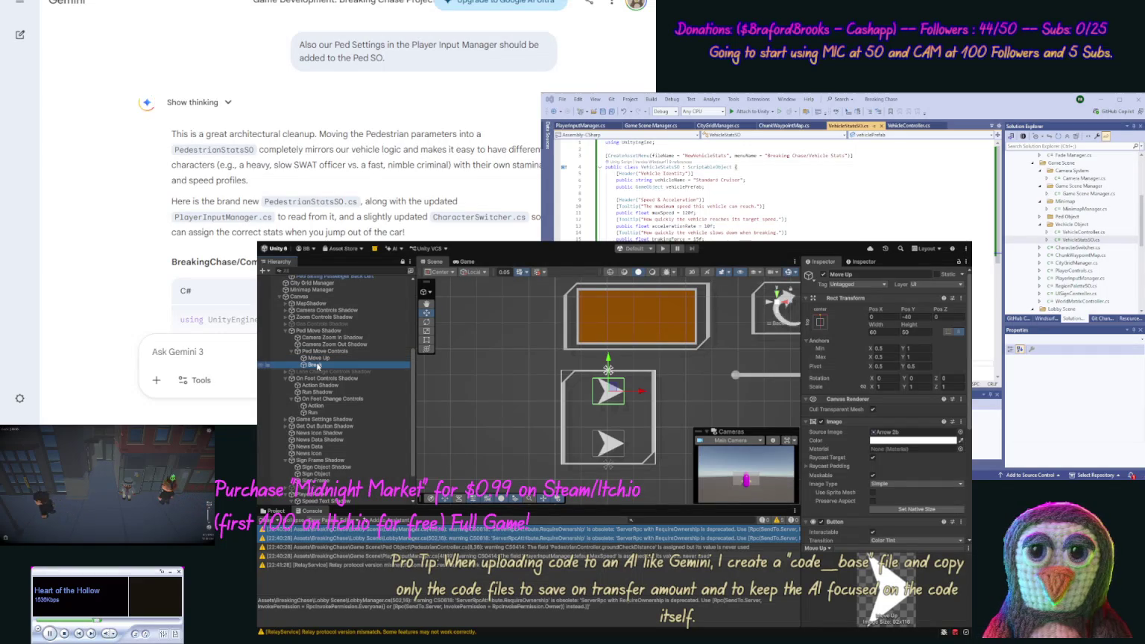
pyautogui.click(317, 365)
pyautogui.write('Move Down')
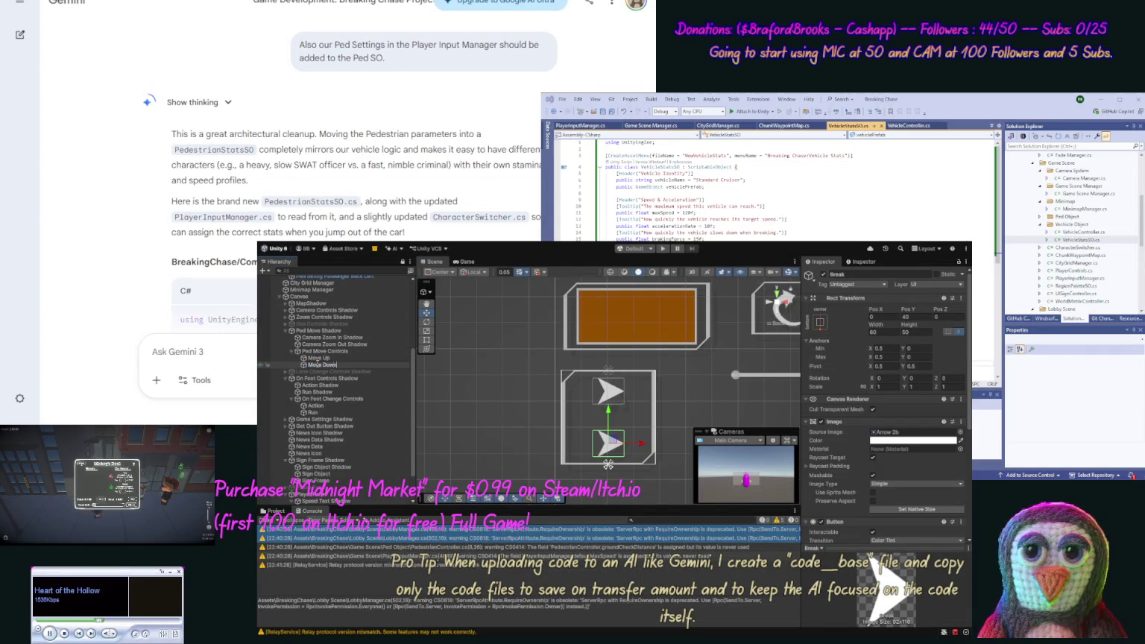
pyautogui.press('Return')
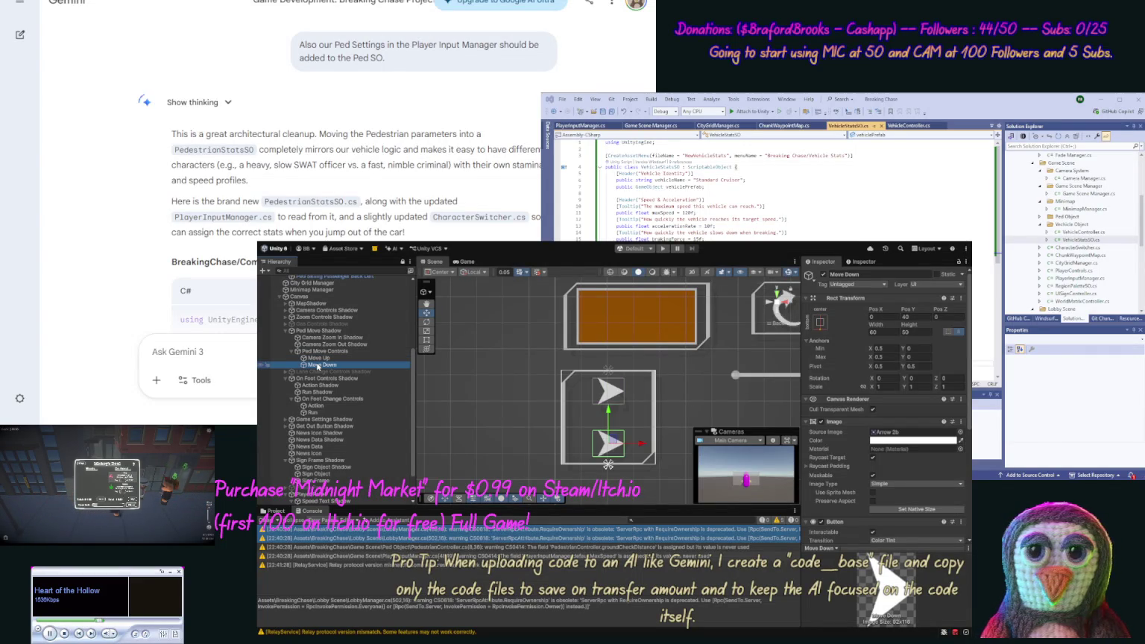
pyautogui.click(318, 358)
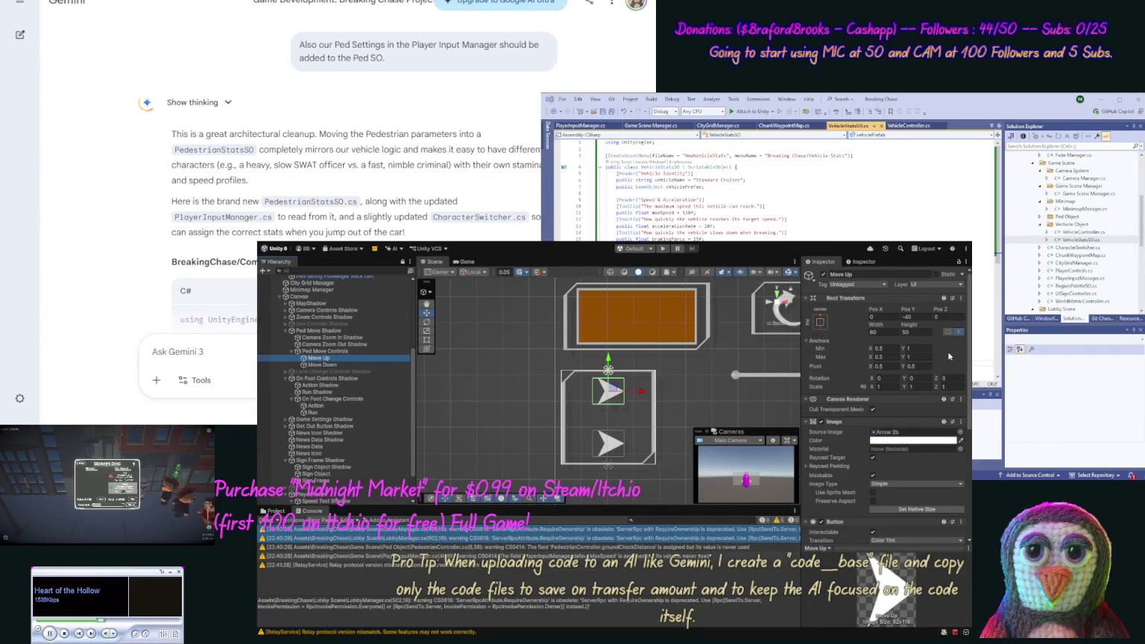
# Set Rotation Z to 90 on Move Up and -90 on Move Down.
pyautogui.click(929, 376)
pyautogui.write('90')
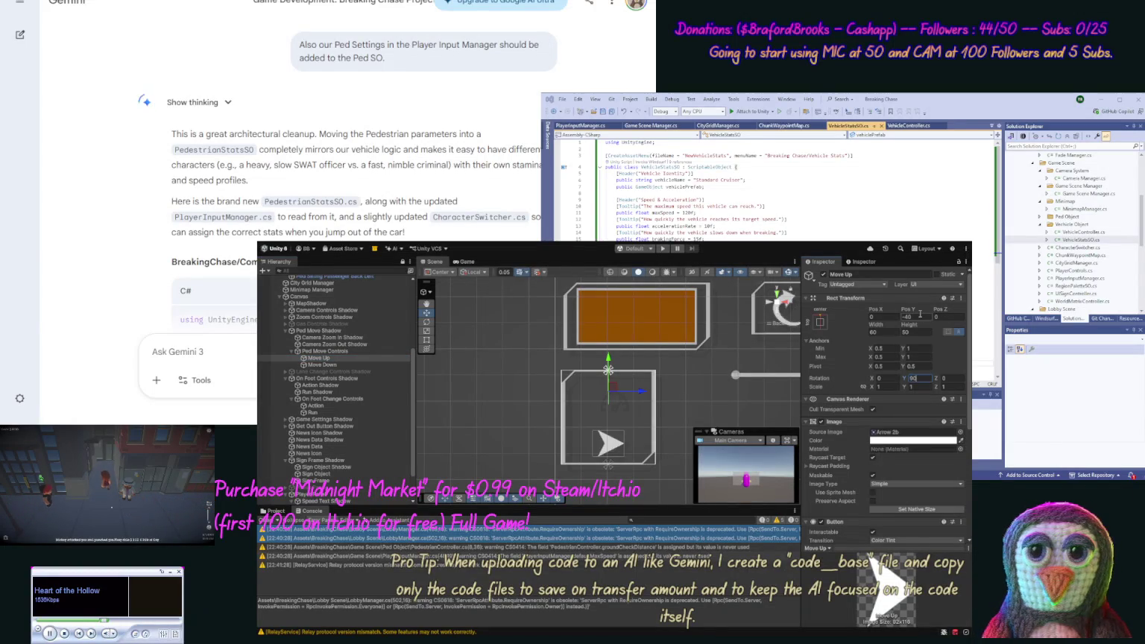
pyautogui.write('0')
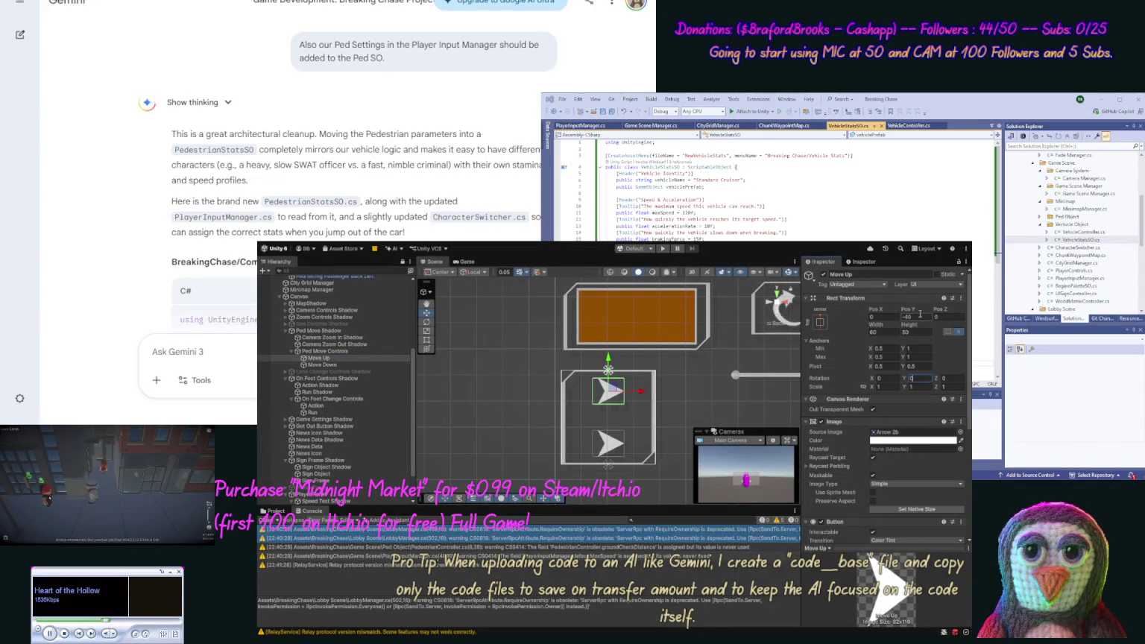
pyautogui.press('Tab')
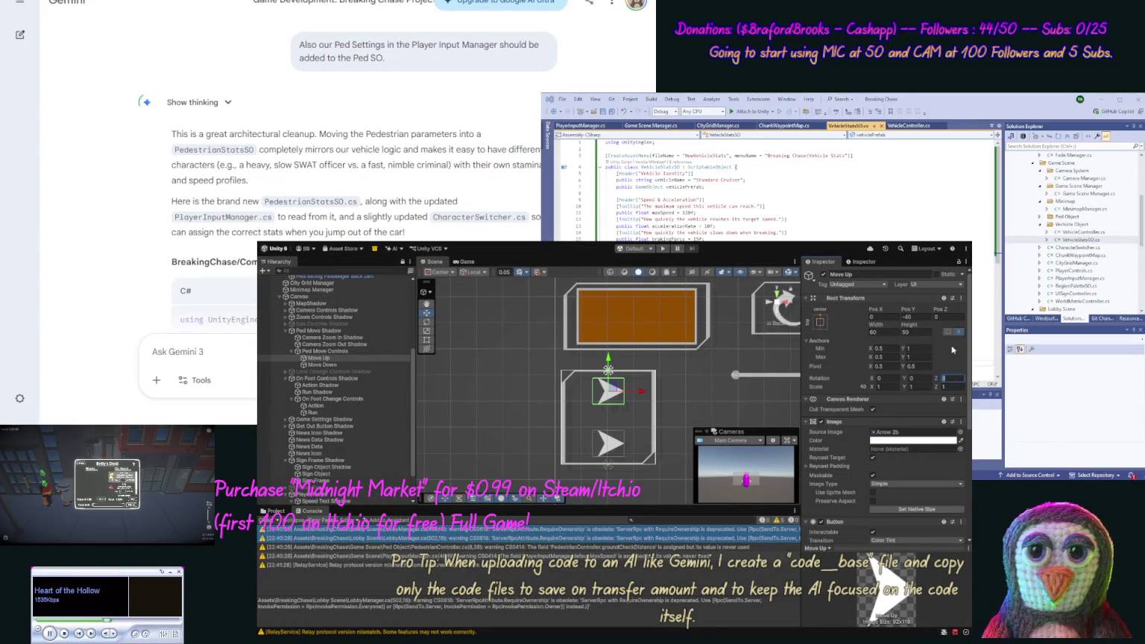
pyautogui.write('90')
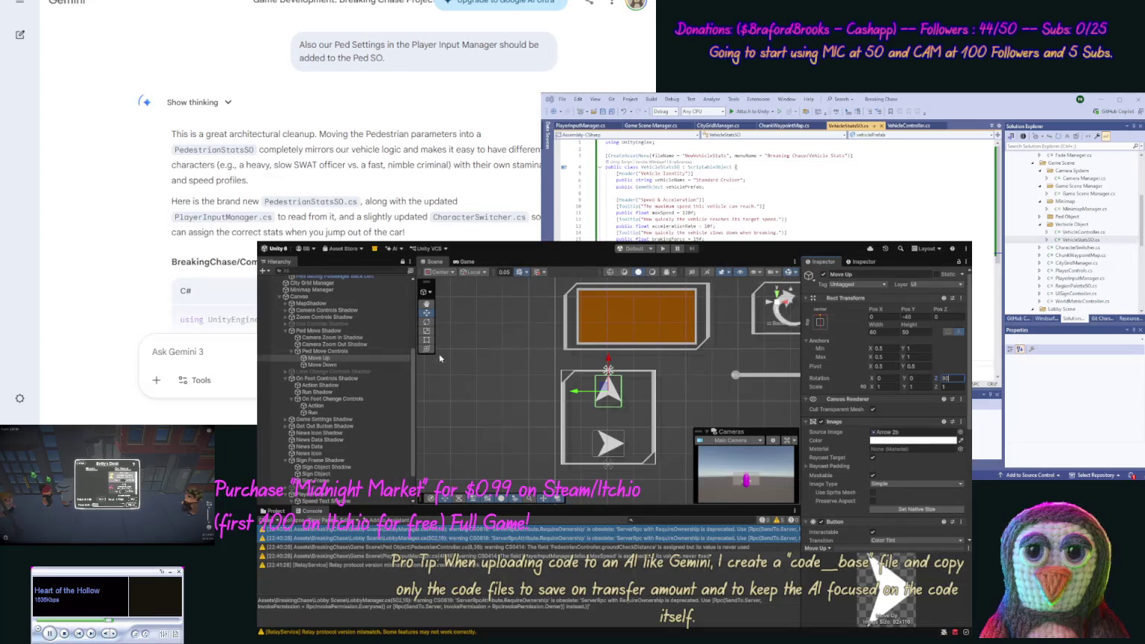
pyautogui.click(345, 365)
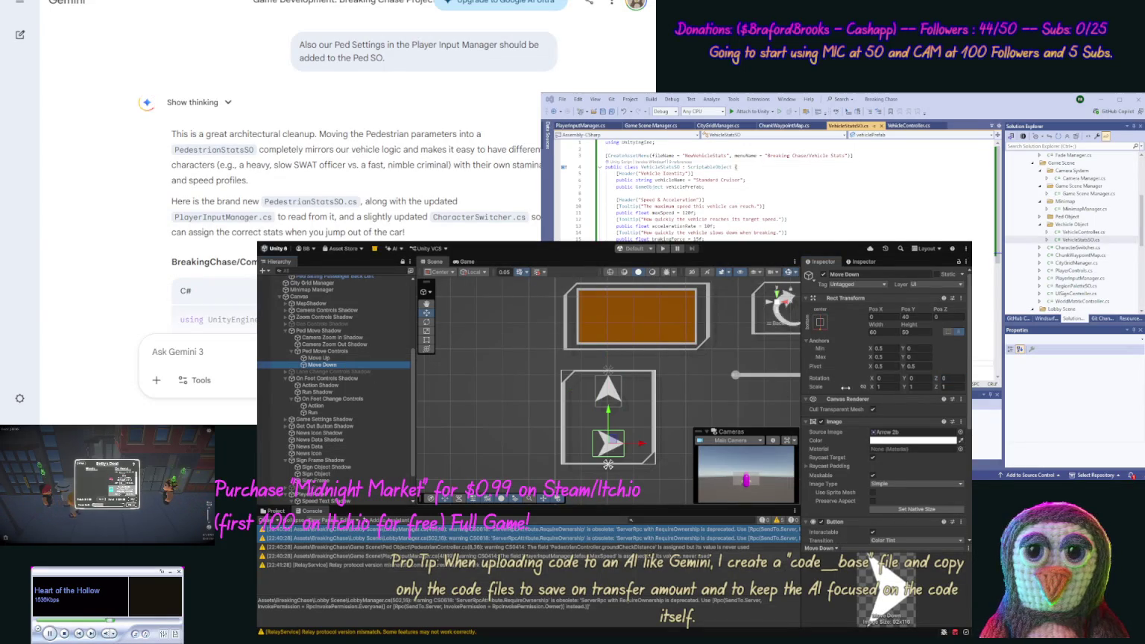
pyautogui.click(944, 378)
pyautogui.write('-90')
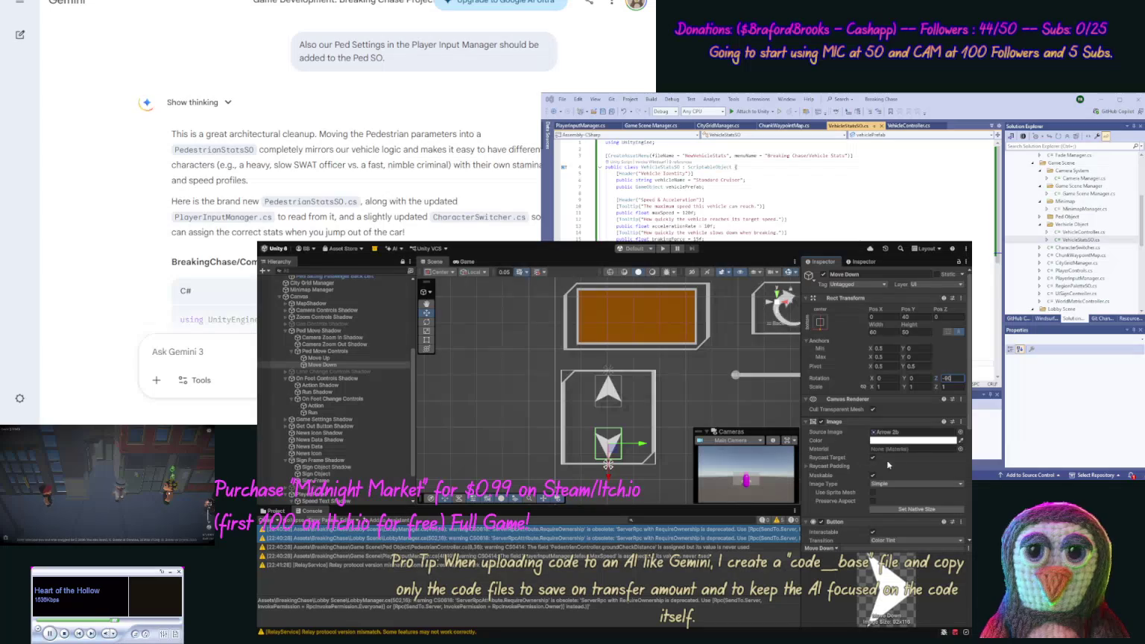
pyautogui.click(895, 434)
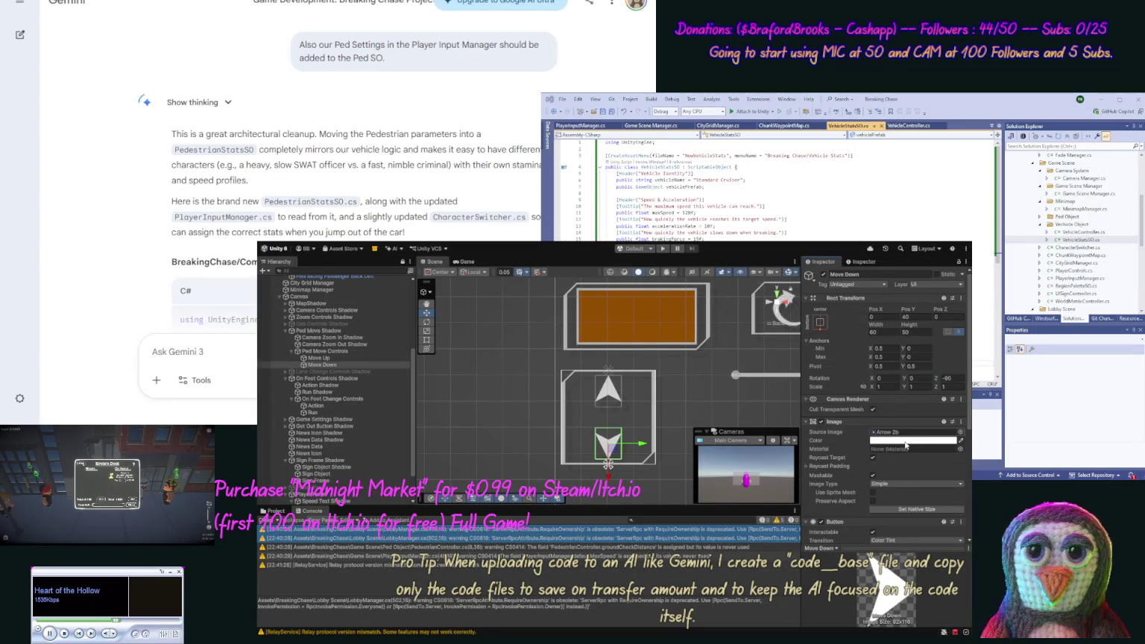
# Set Camera Zoom Out Shadow to Rotation Z -90 and Camera Zoom In Shadow to 90.
pyautogui.click(356, 345)
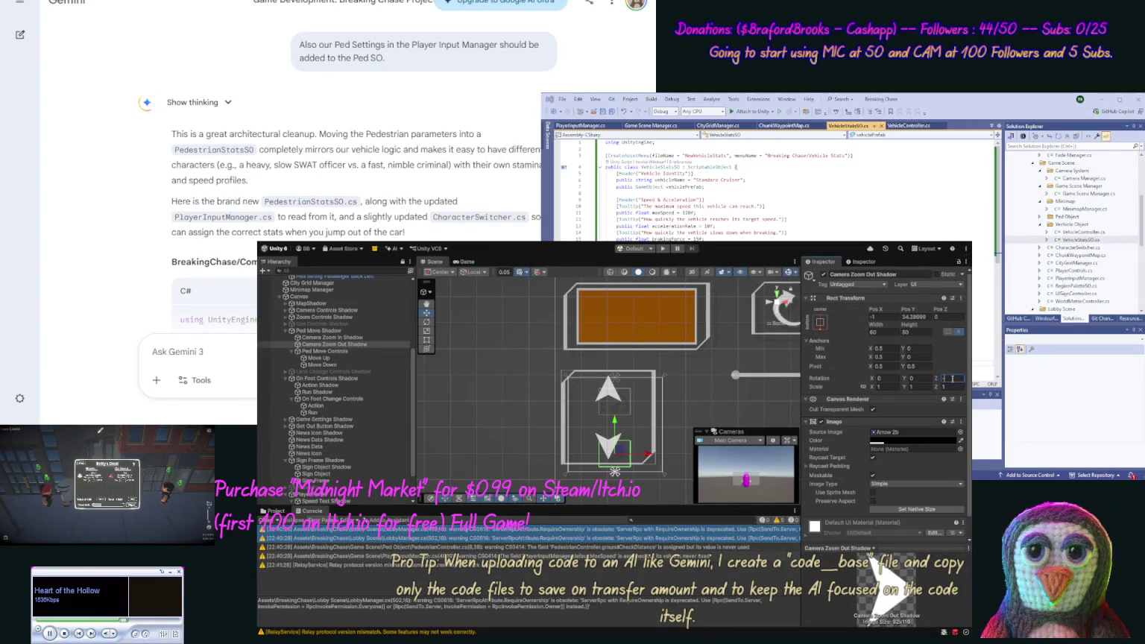
pyautogui.write('-90')
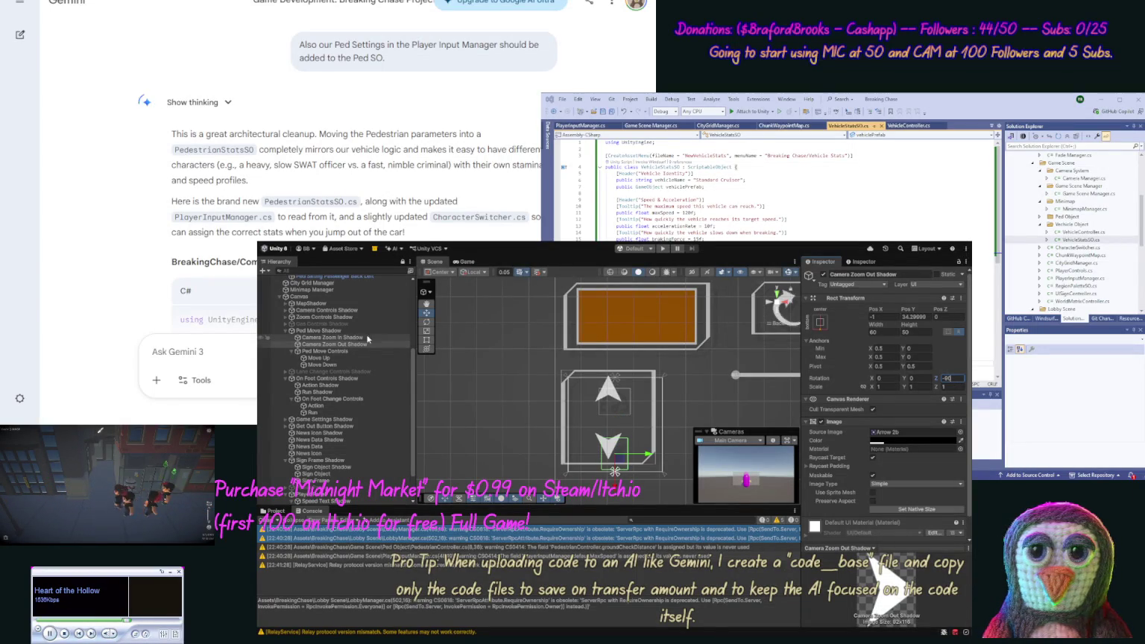
pyautogui.click(334, 338)
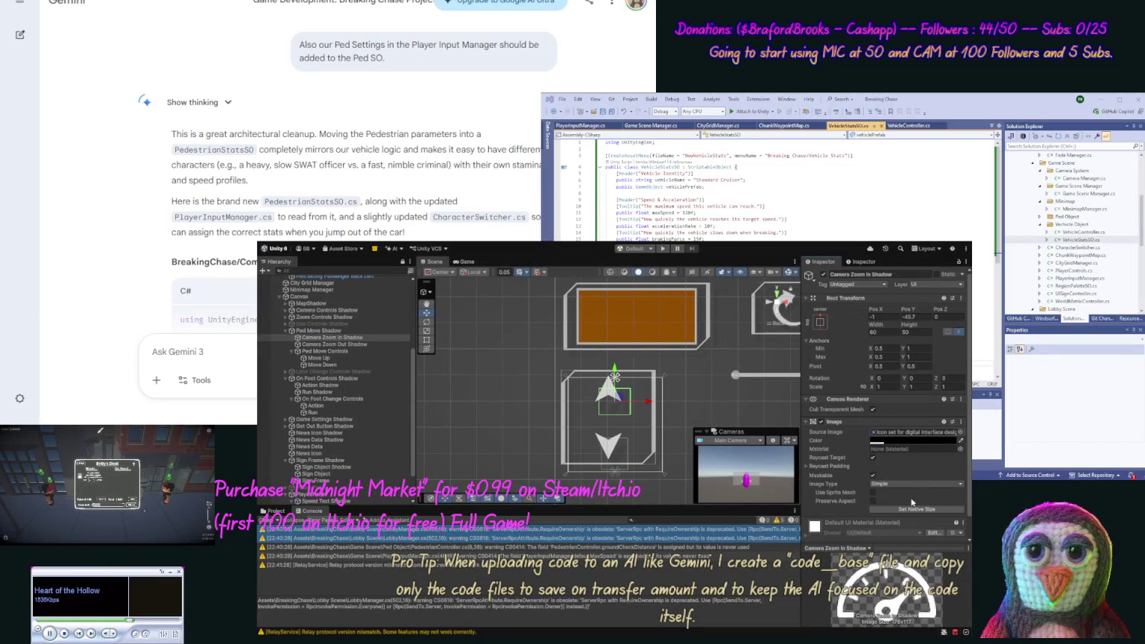
pyautogui.click(953, 379)
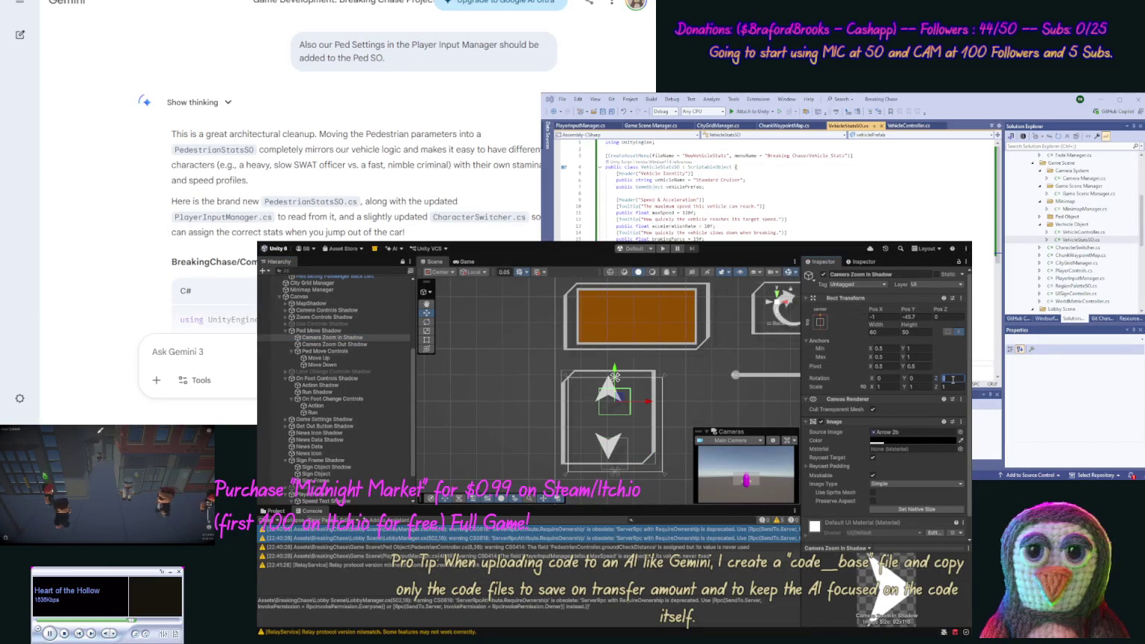
pyautogui.write('90')
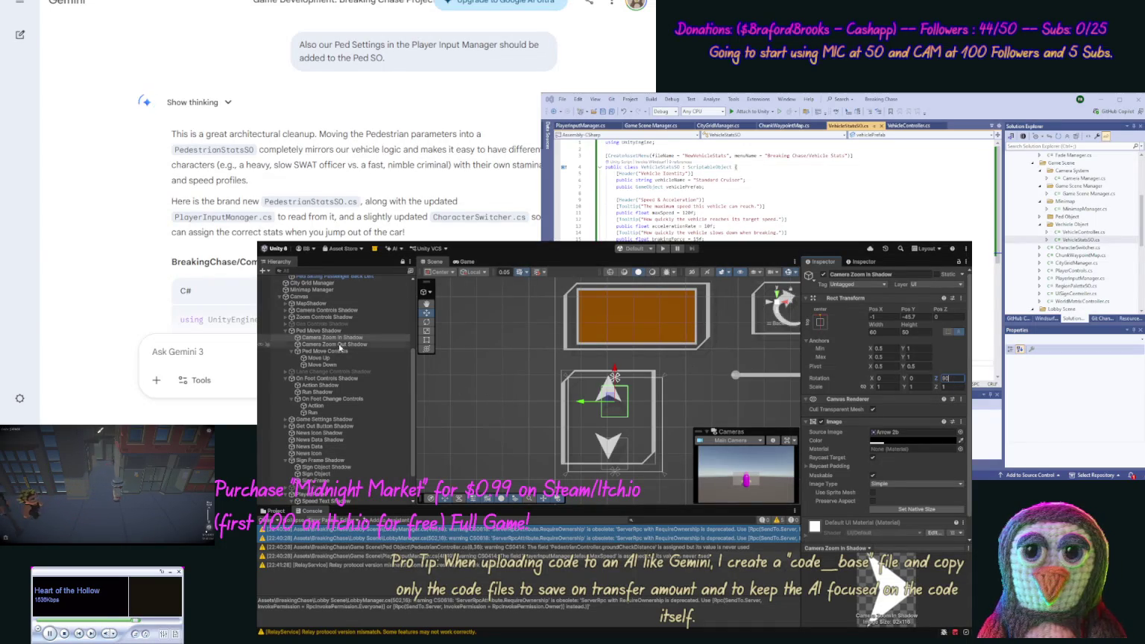
pyautogui.click(324, 359)
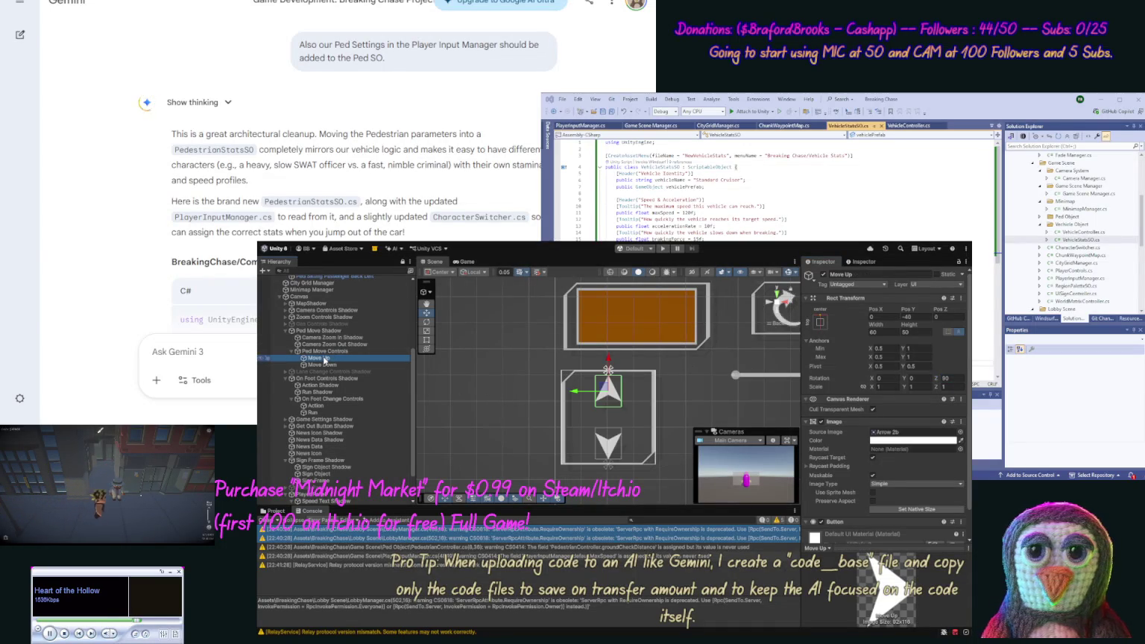
# Duplicate Move Up, anchor the copy middle-left, and place it at Pos X 35, Pos Y 0.
pyautogui.hotkey('ctrl', 'd')
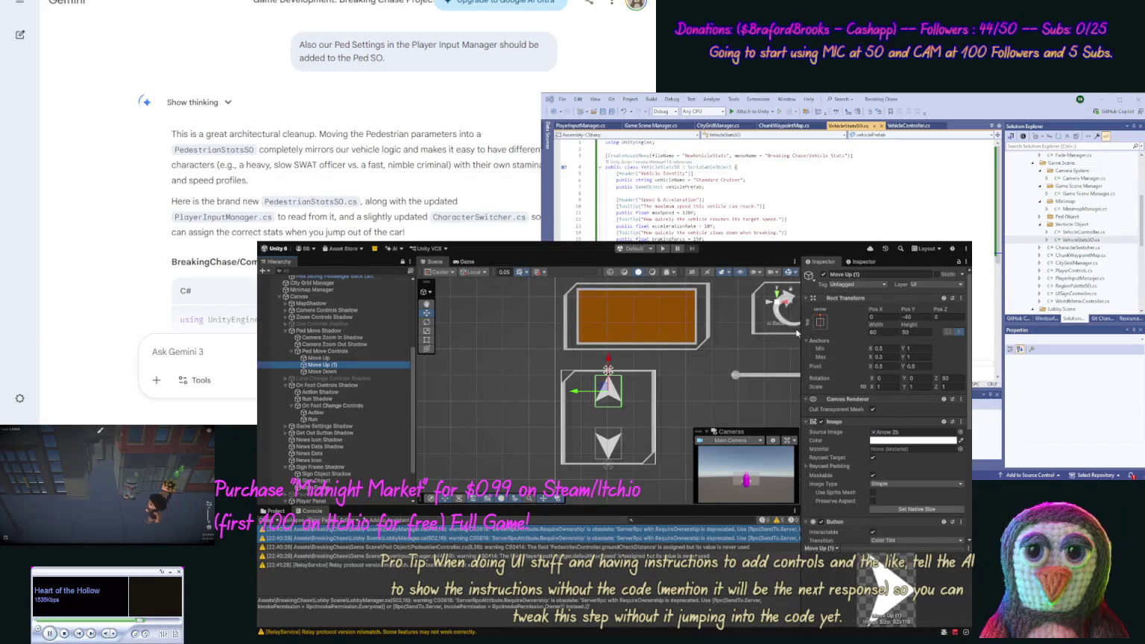
pyautogui.click(820, 342)
pyautogui.click(820, 322)
pyautogui.click(845, 410)
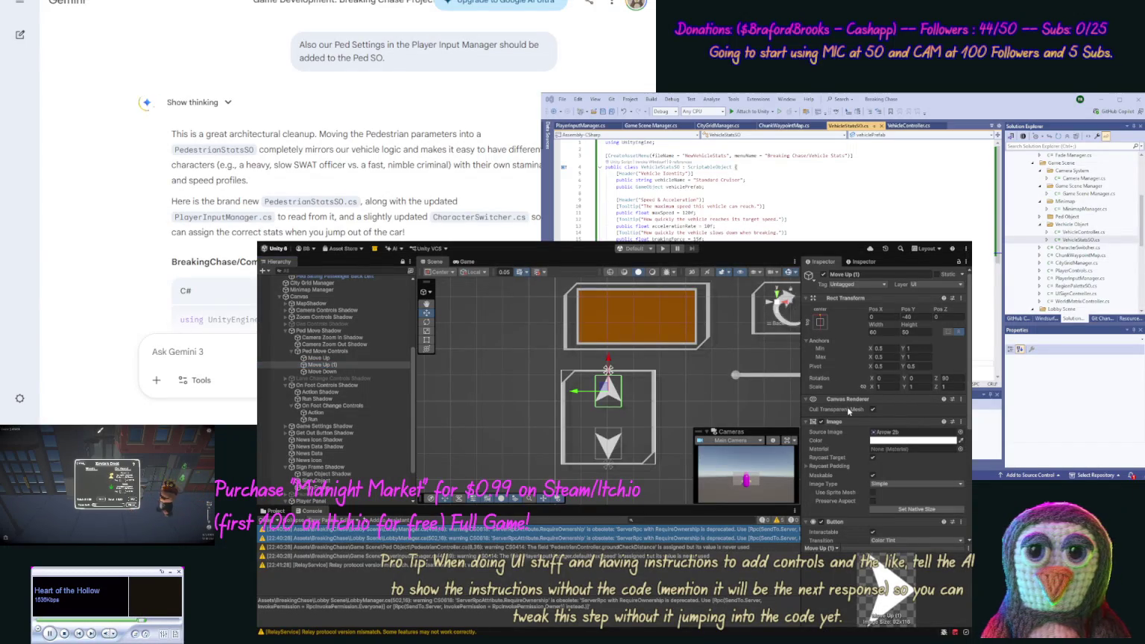
pyautogui.click(915, 317)
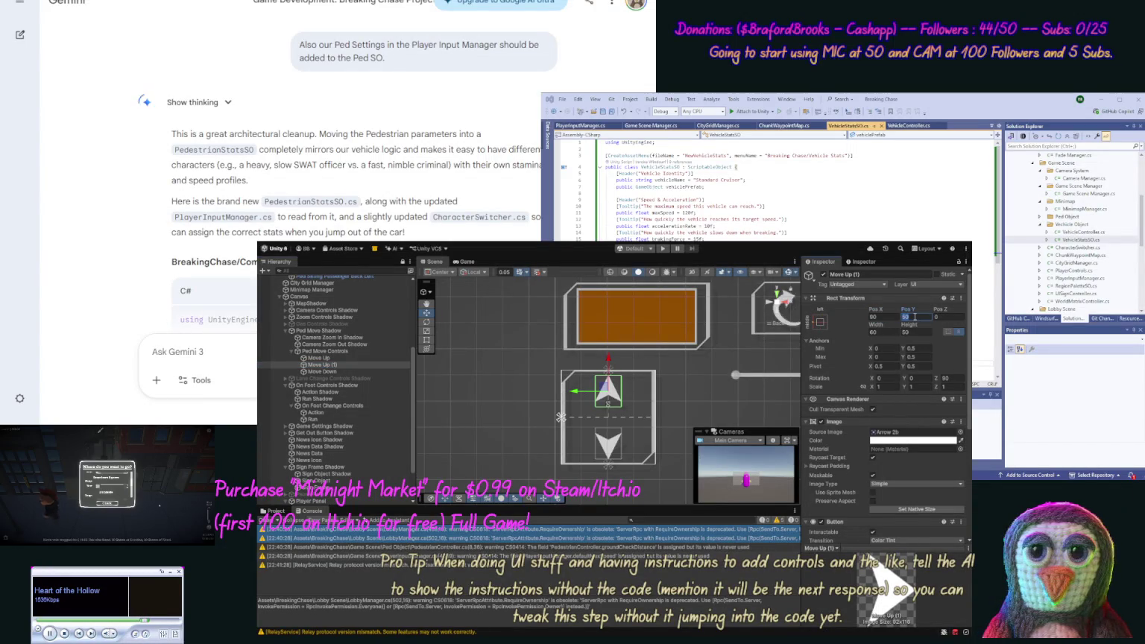
pyautogui.write('0')
pyautogui.click(882, 318)
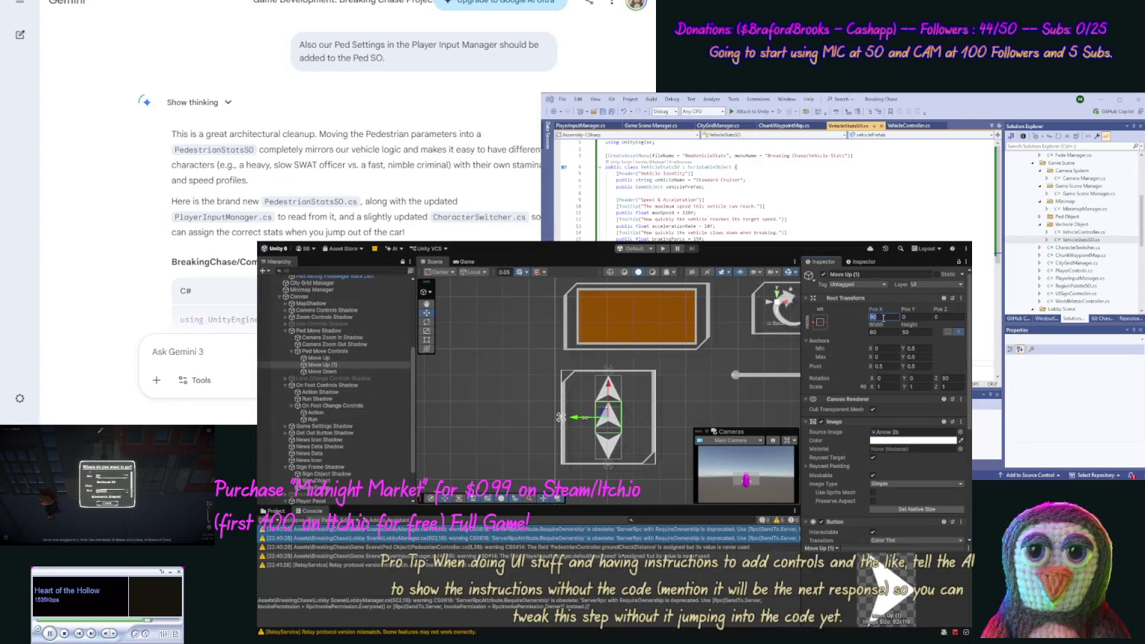
pyautogui.write('30')
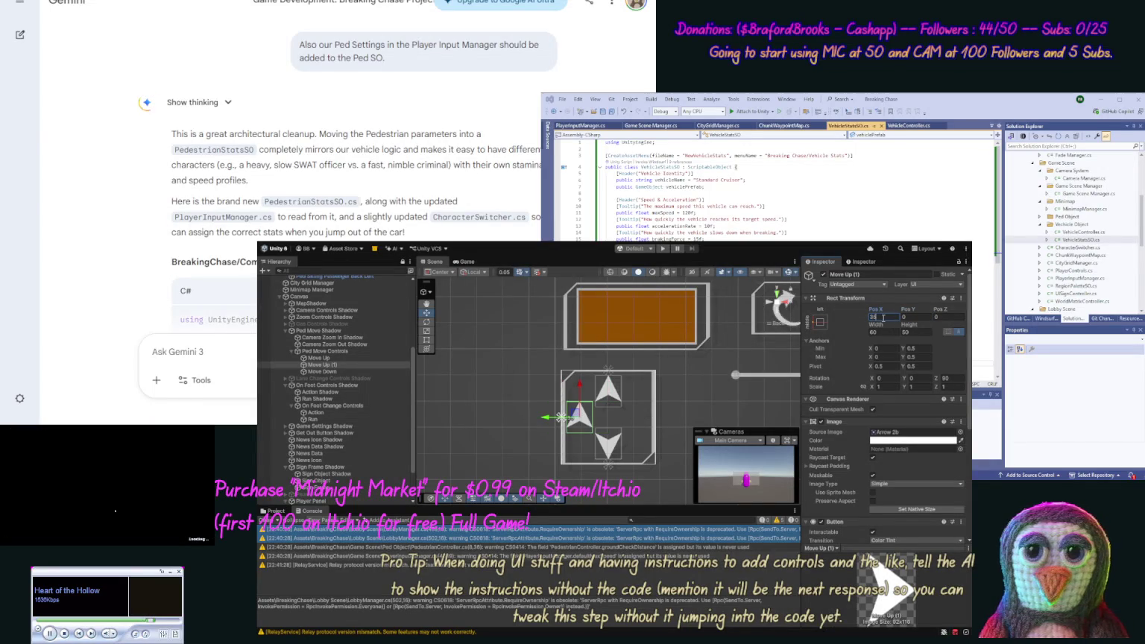
# Rotate the copy to Rotation Z 180 and rename it Move Left.
pyautogui.click(949, 378)
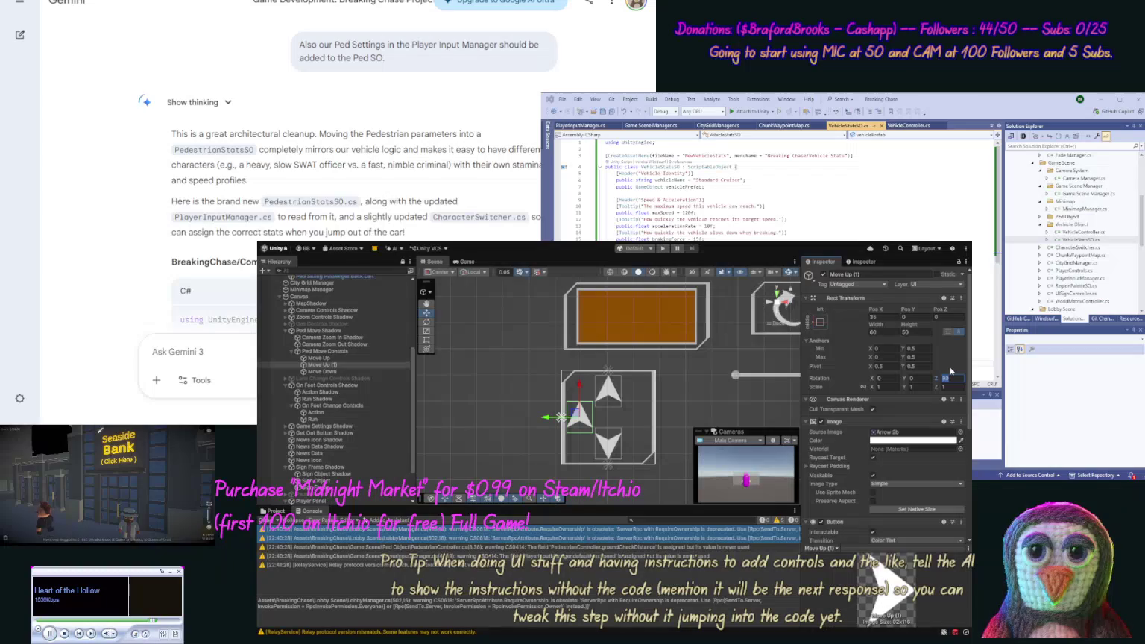
pyautogui.write('180')
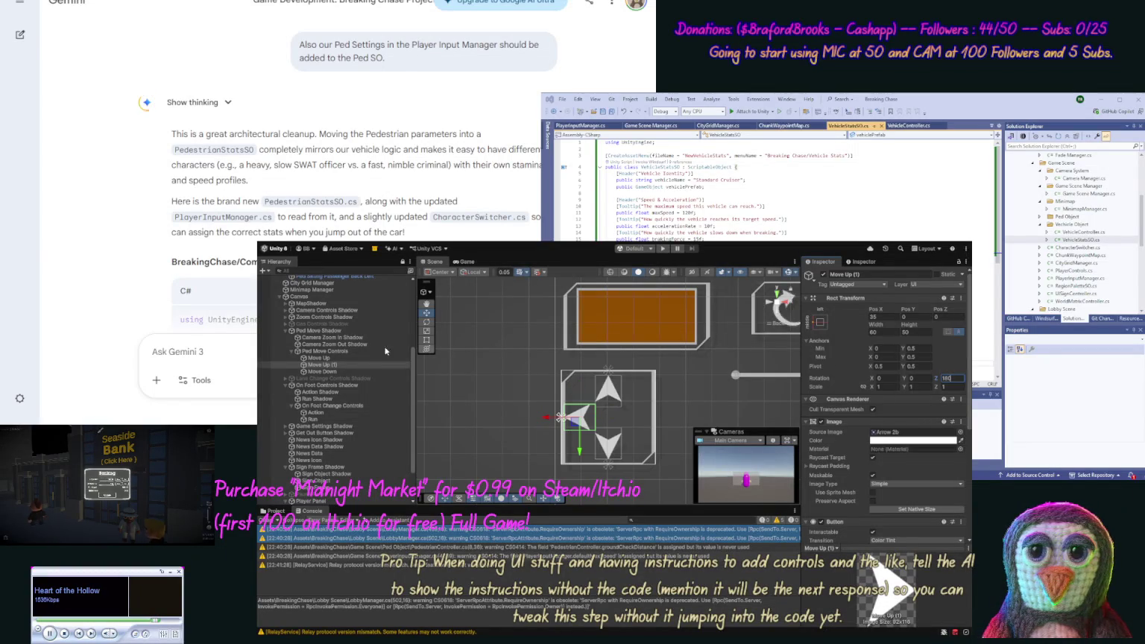
pyautogui.click(338, 338)
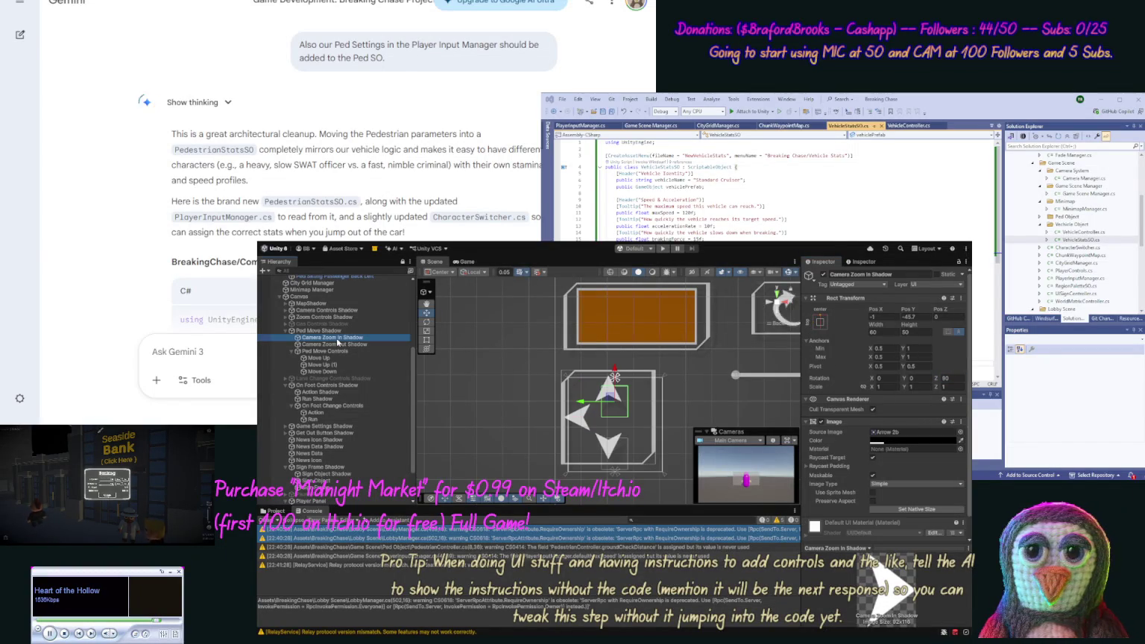
pyautogui.click(325, 365)
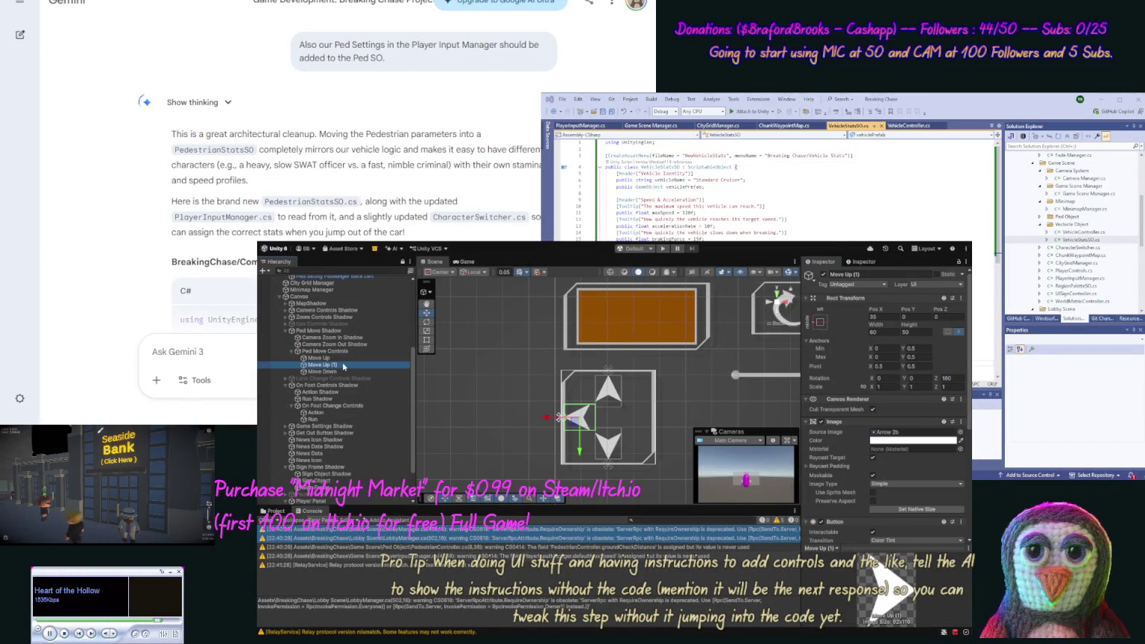
pyautogui.doubleClick(343, 364)
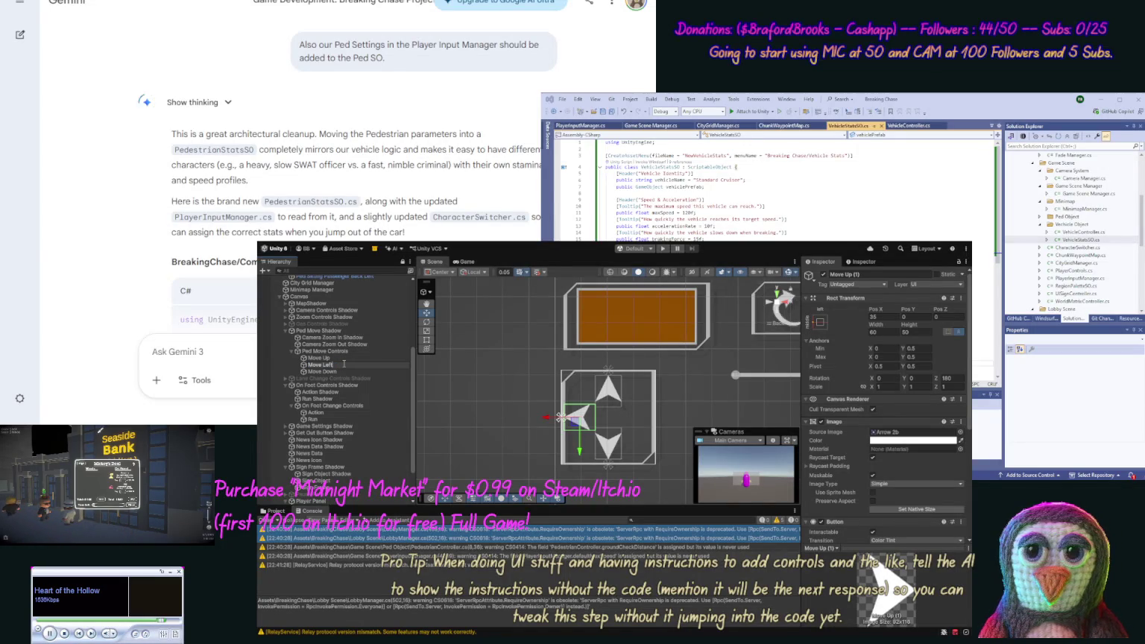
pyautogui.press('Return')
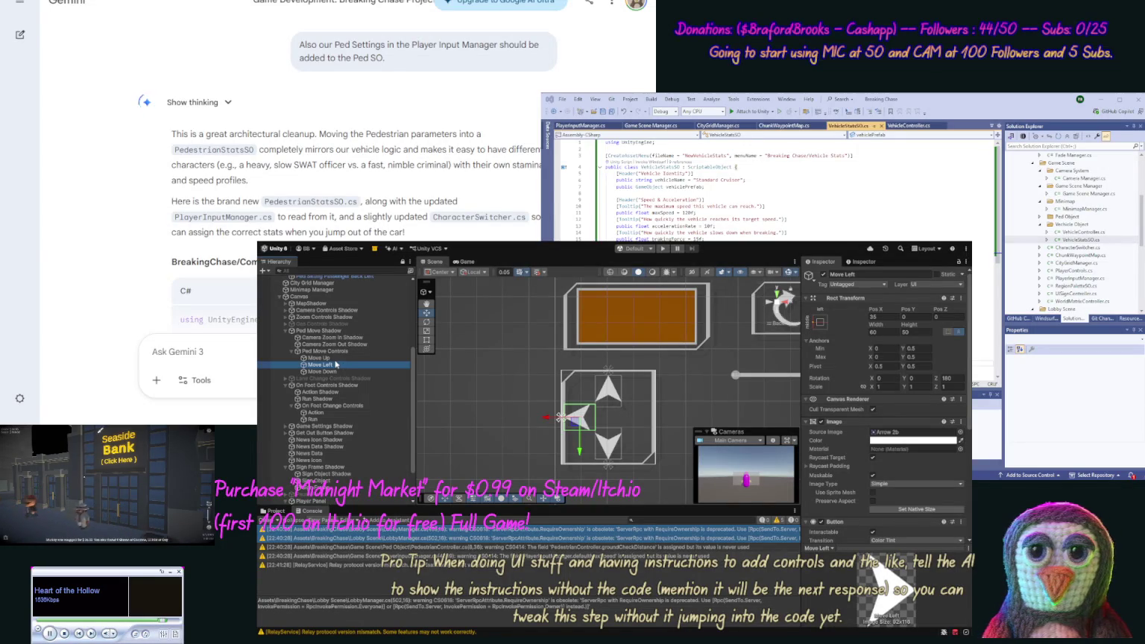
pyautogui.click(331, 359)
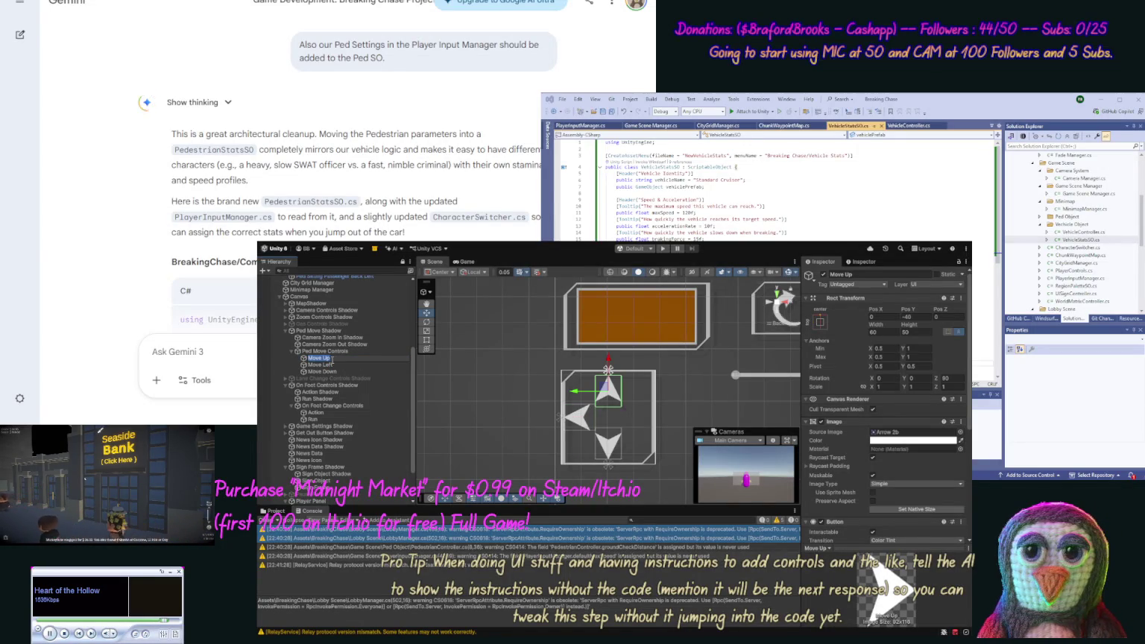
pyautogui.click(333, 337)
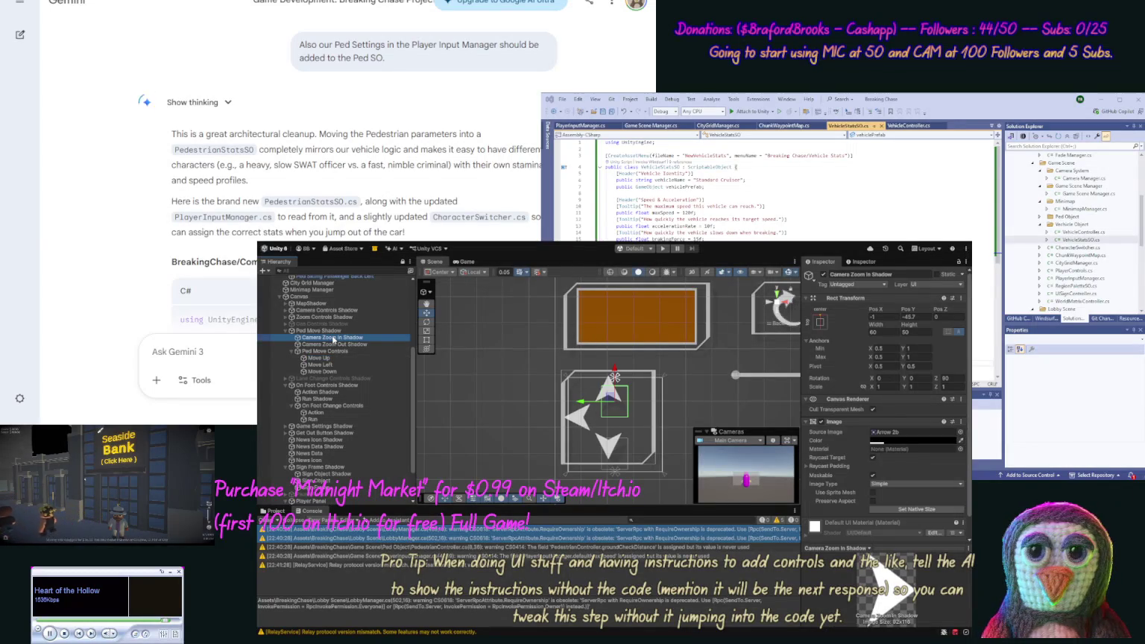
pyautogui.click(333, 337)
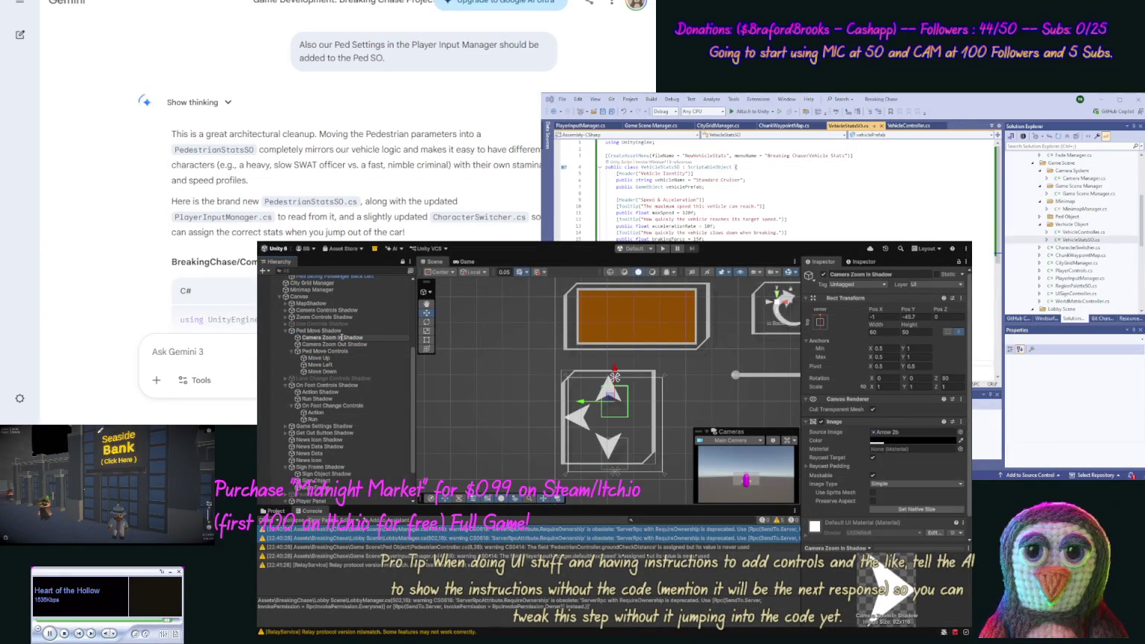
pyautogui.write('Move Up Shadow')
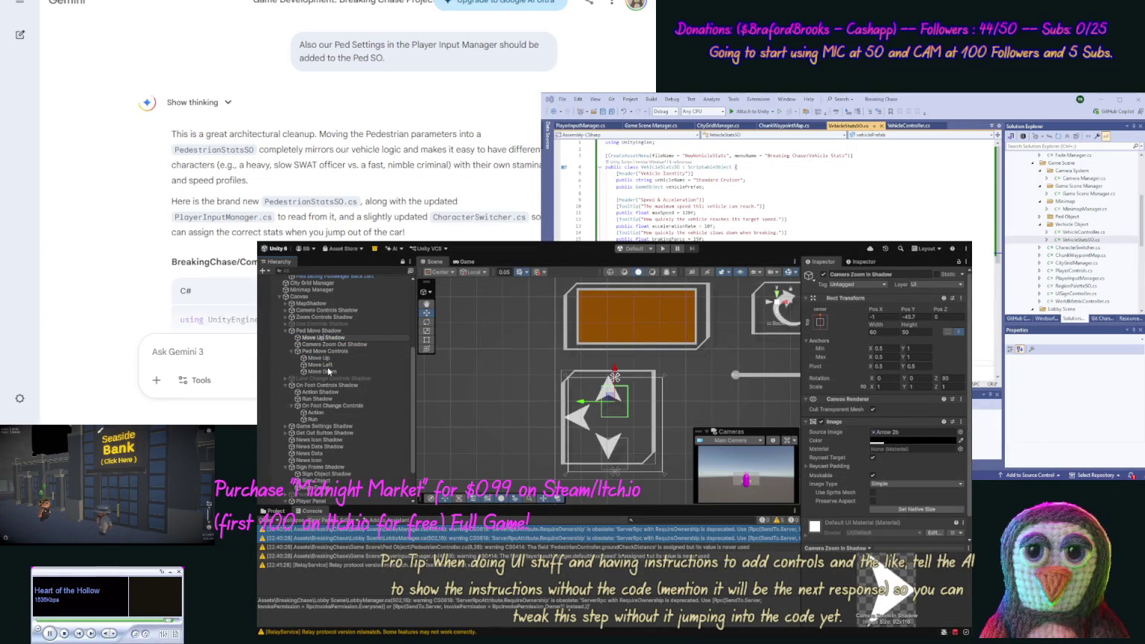
pyautogui.click(328, 371)
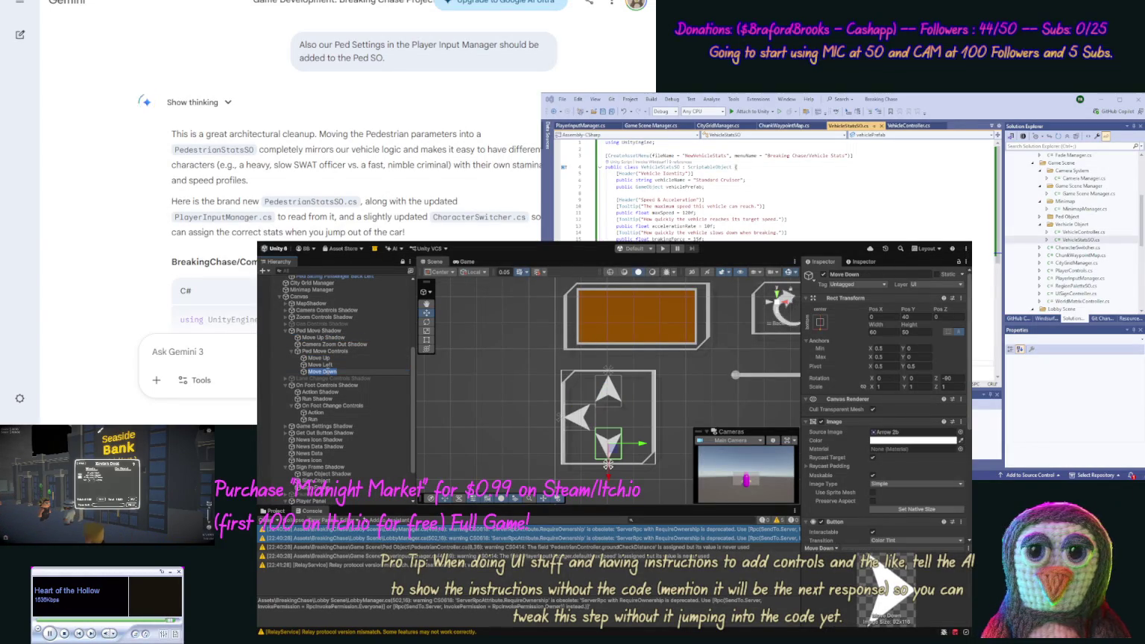
pyautogui.click(331, 344)
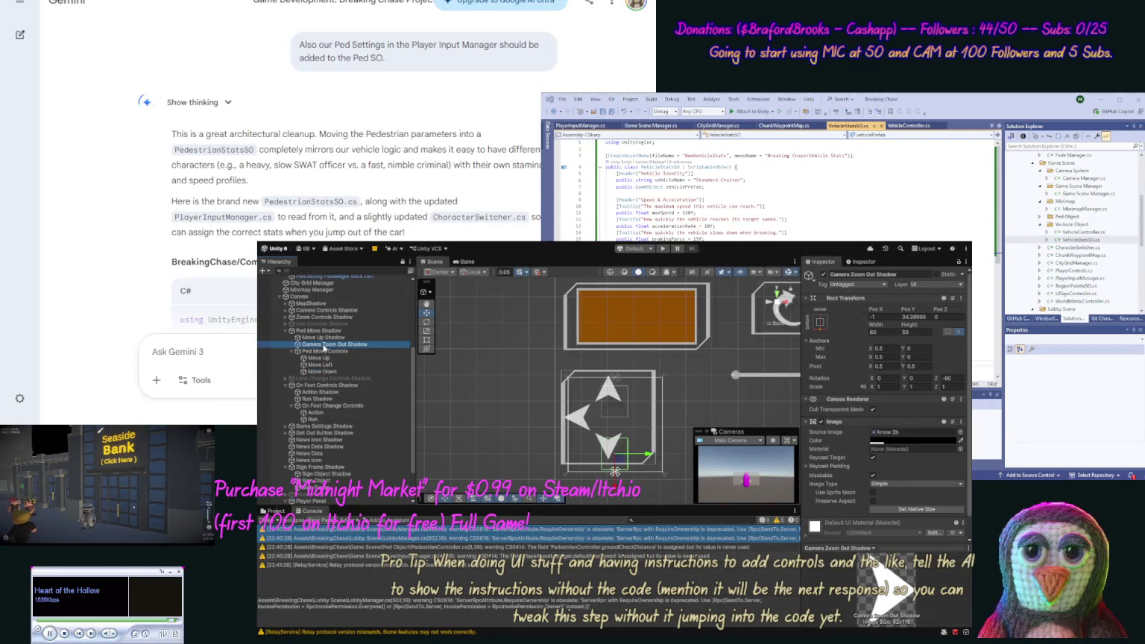
pyautogui.click(373, 345)
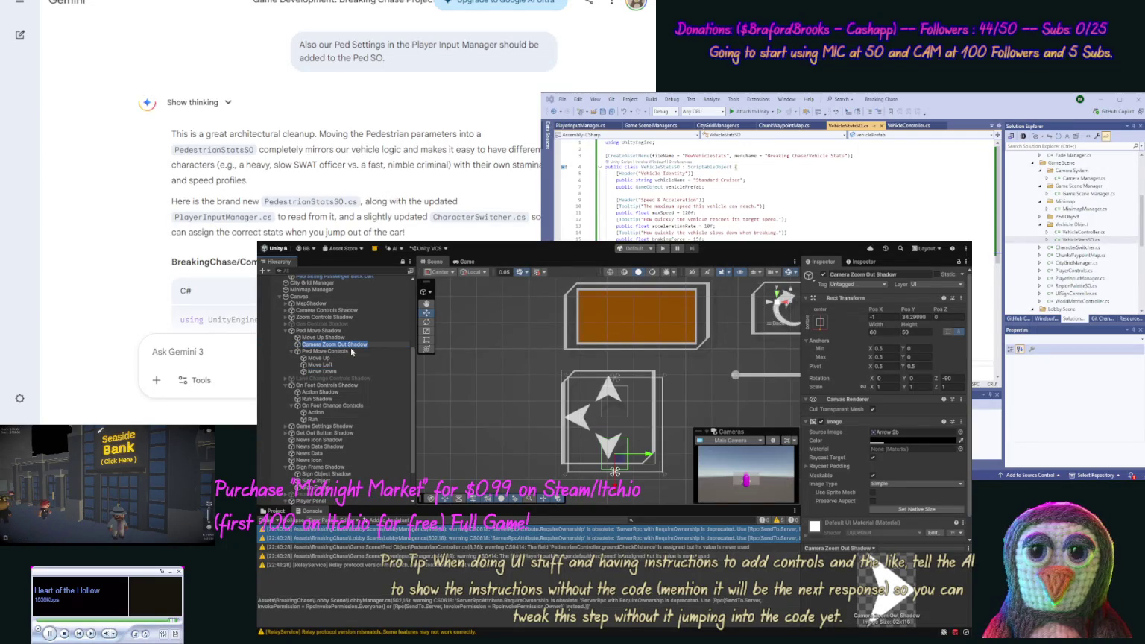
pyautogui.click(347, 345)
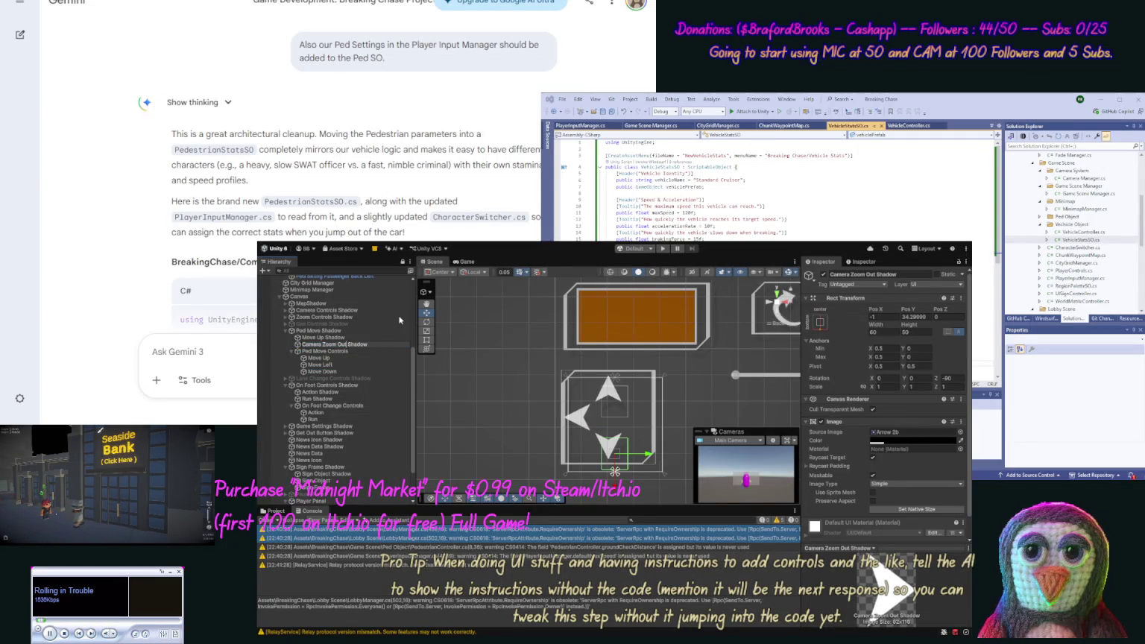
pyautogui.press('BackSpace')
pyautogui.press('BackSpace')
pyautogui.press('BackSpace')
pyautogui.write('Move Down')
pyautogui.press('Return')
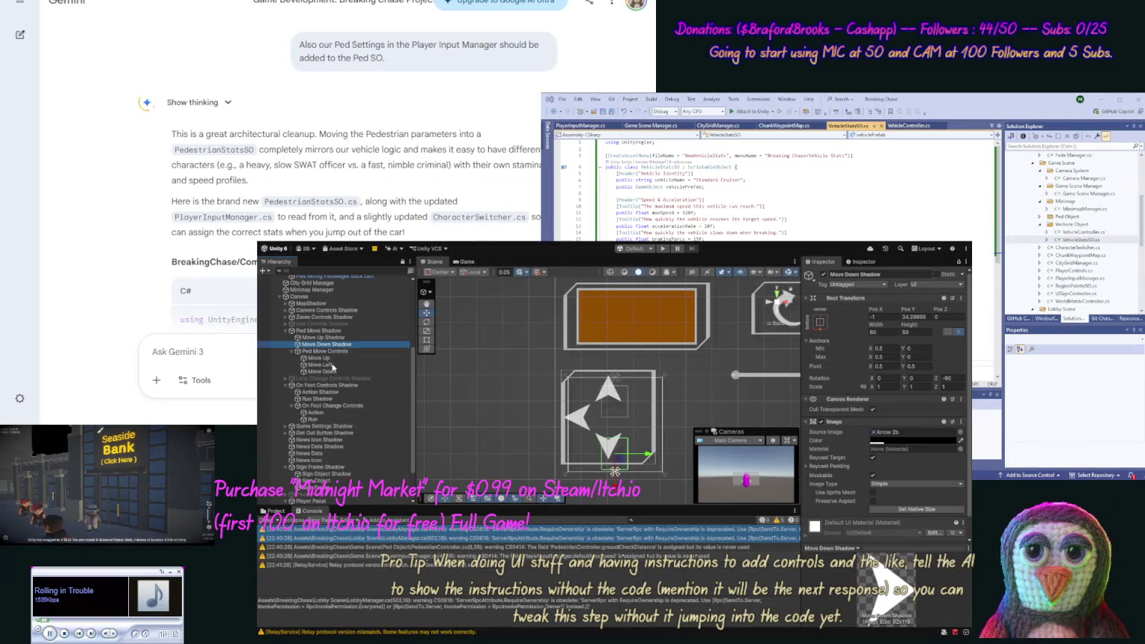
# Delete an accidental duplicate of Move Down Shadow.
pyautogui.hotkey('ctrl', 'd')
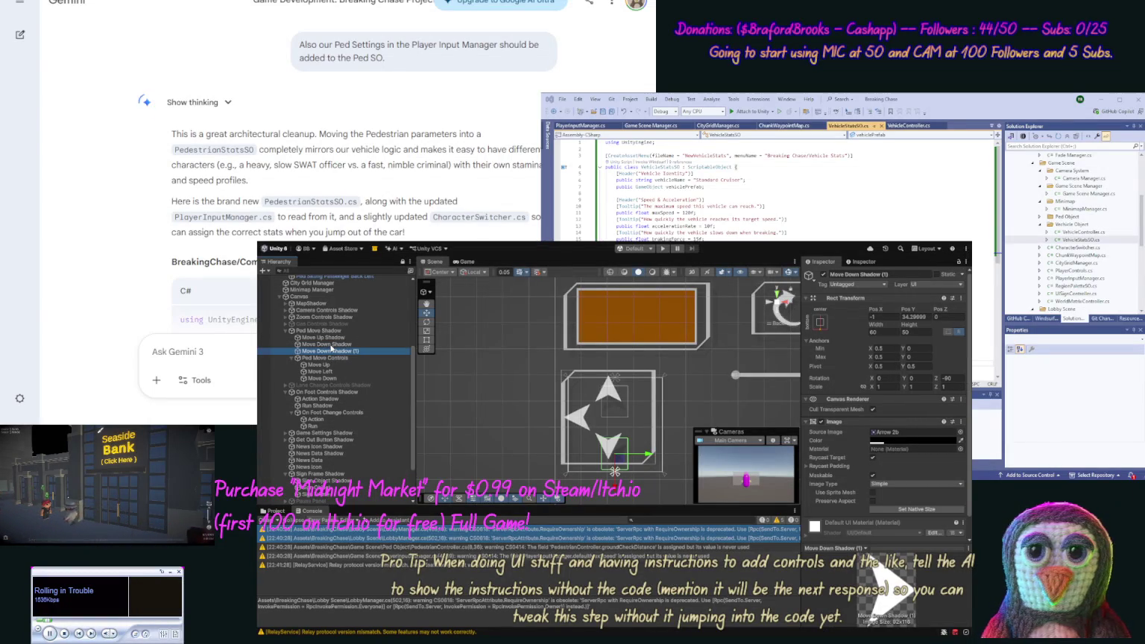
pyautogui.click(826, 325)
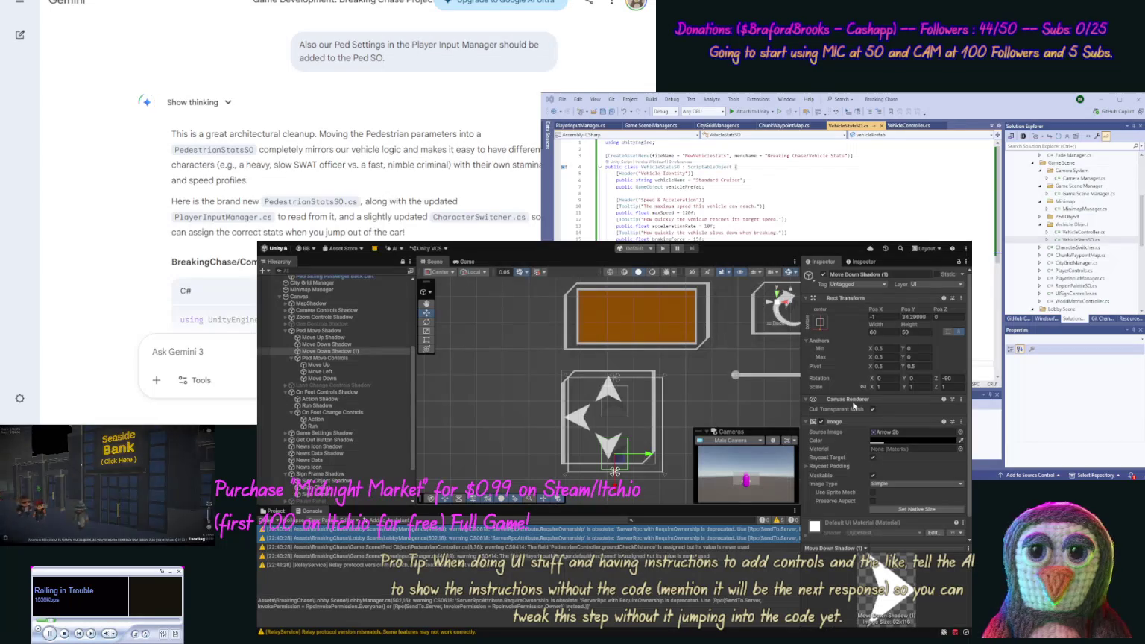
pyautogui.click(327, 353)
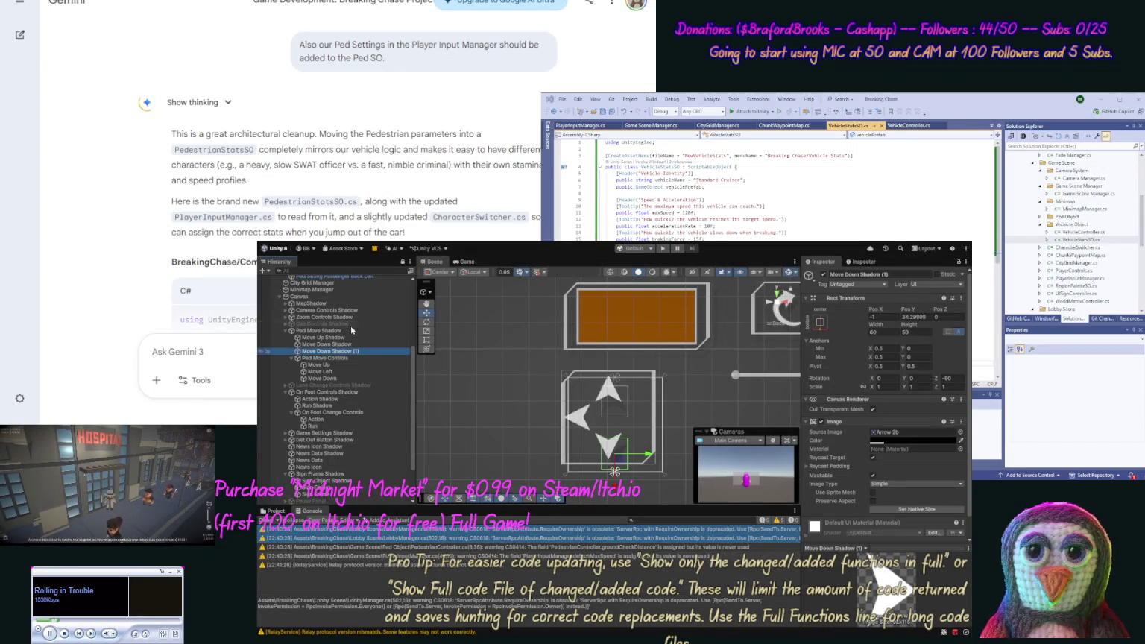
pyautogui.press('Delete')
# Duplicate Move Left into the Ped Move Shadow group as Move Left Shadow.
pyautogui.click(333, 365)
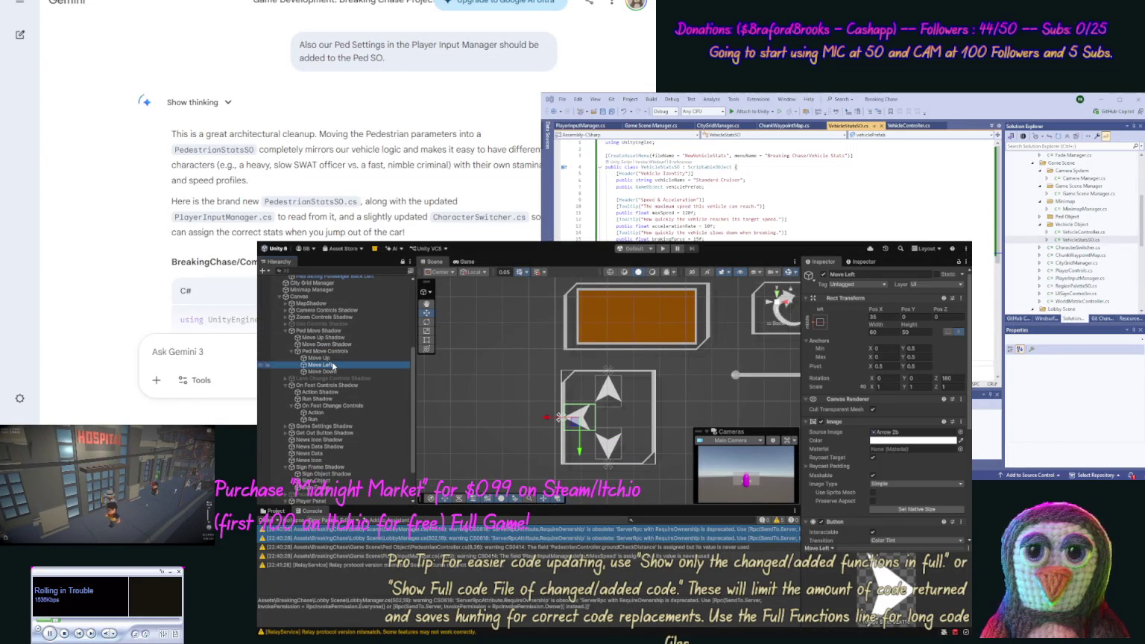
pyautogui.hotkey('ctrl', 'd')
pyautogui.moveTo(325, 348); pyautogui.dragTo(342, 351)
pyautogui.click(348, 351)
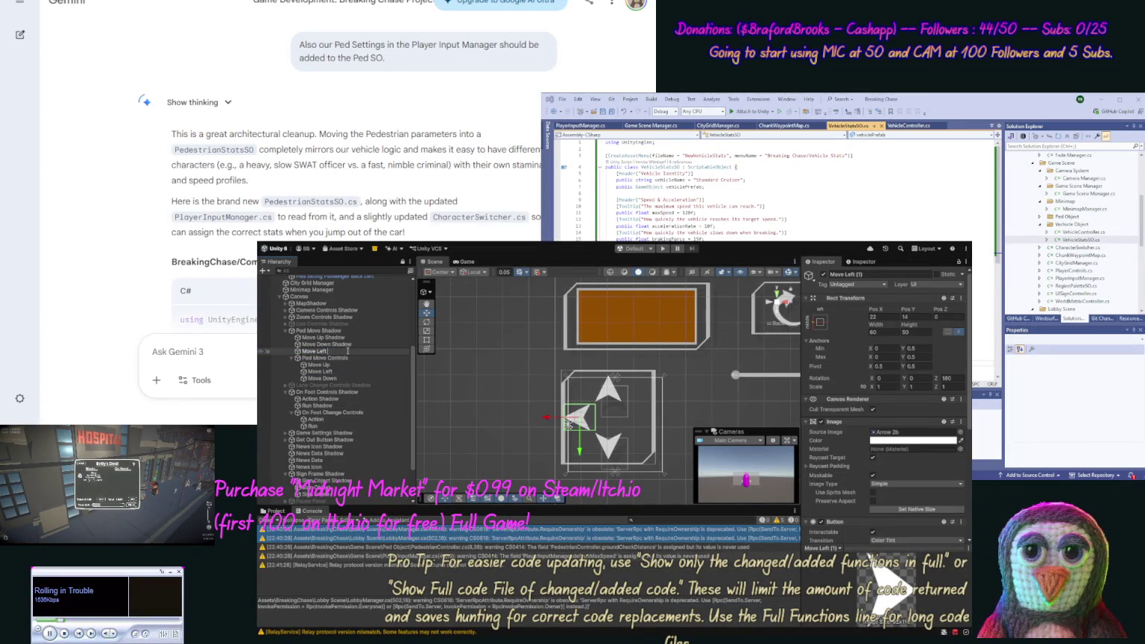
pyautogui.write(' Shadow')
pyautogui.press('Return')
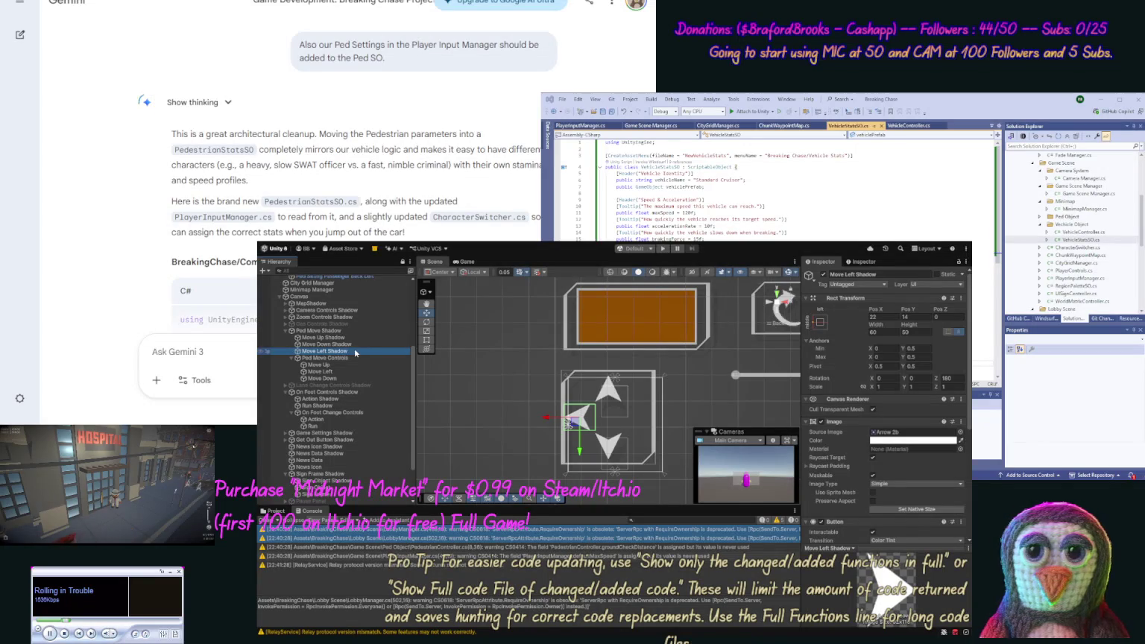
# Offset Move Left Shadow just below Move Left, matching Move Down Shadow's offset.
pyautogui.moveTo(579, 450)
pyautogui.mouseDown()
pyautogui.moveTo(583, 460)
pyautogui.moveTo(554, 429)
pyautogui.mouseUp()
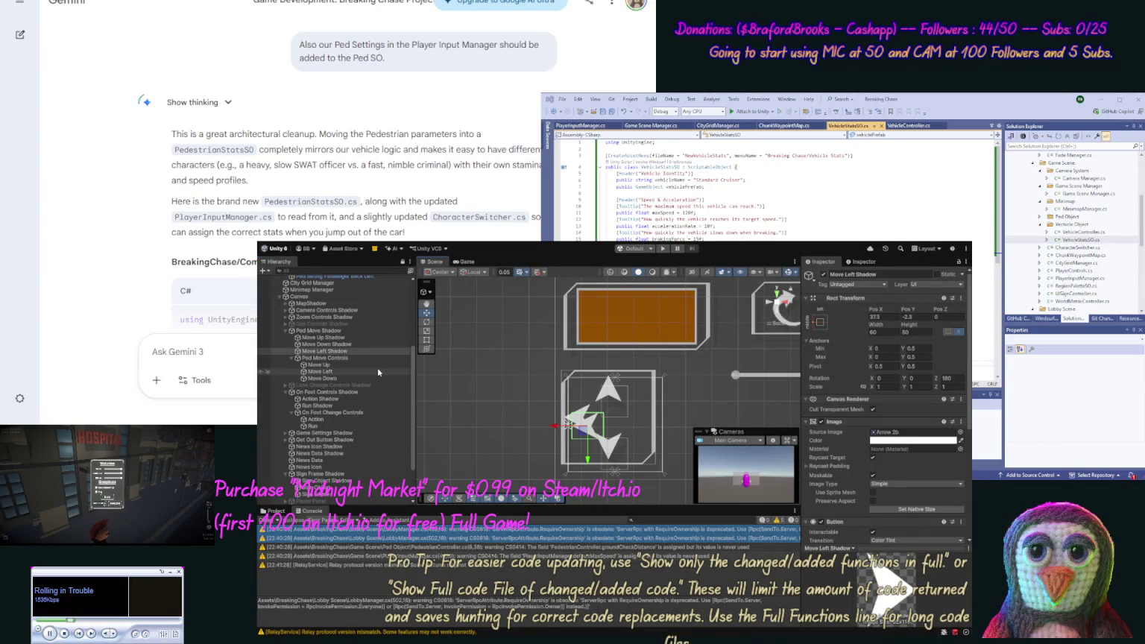
pyautogui.click(350, 344)
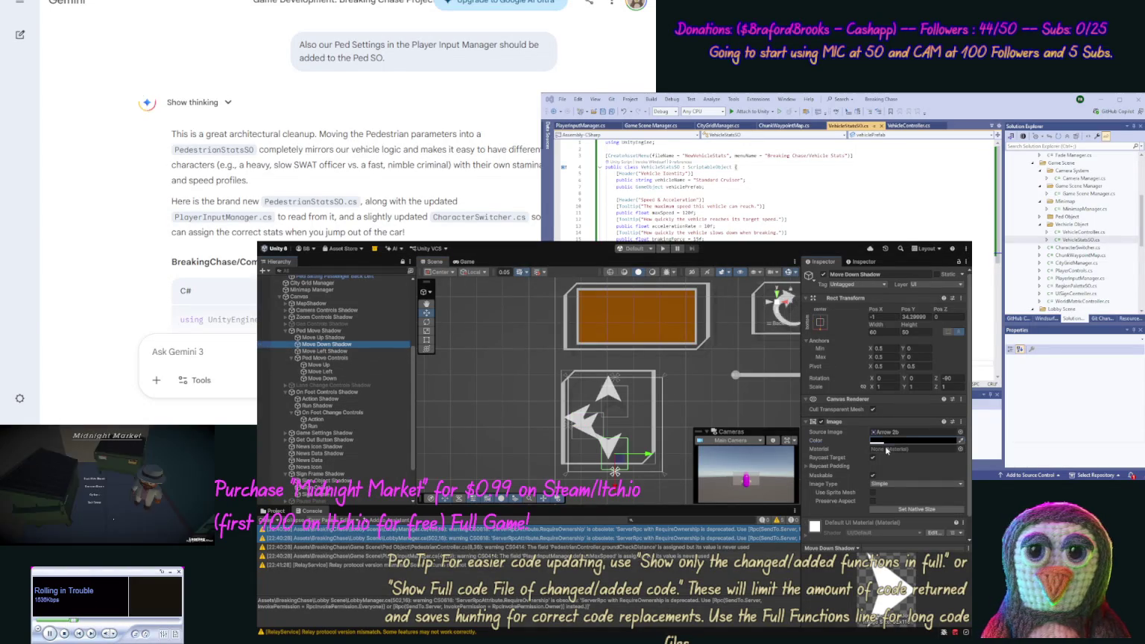
pyautogui.click(349, 352)
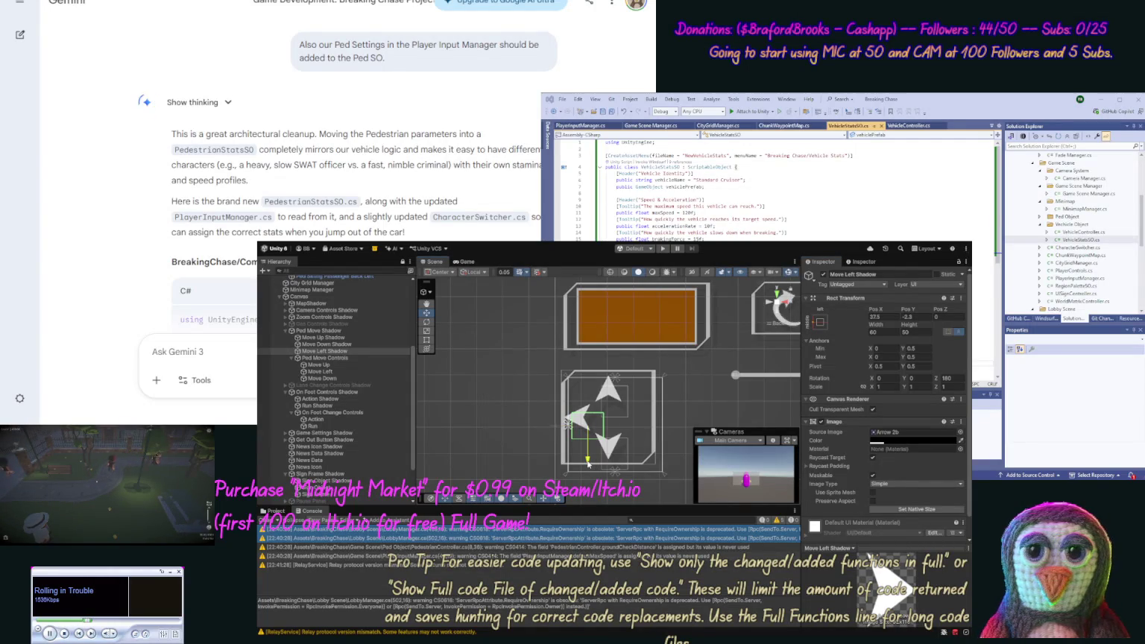
pyautogui.moveTo(589, 464); pyautogui.dragTo(588, 462)
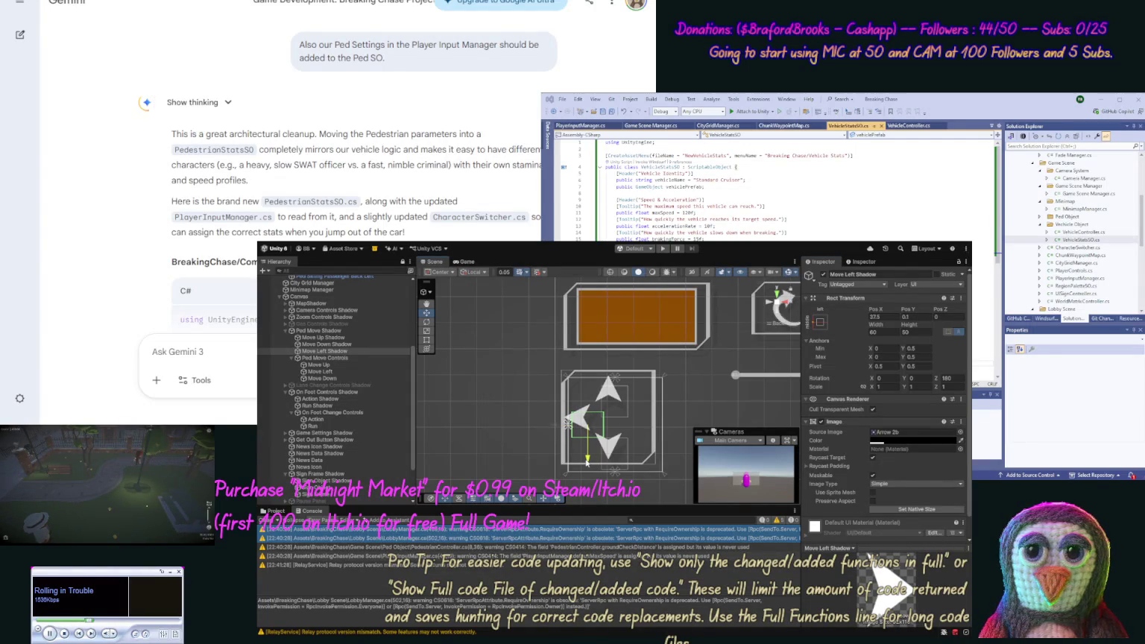
pyautogui.click(530, 462)
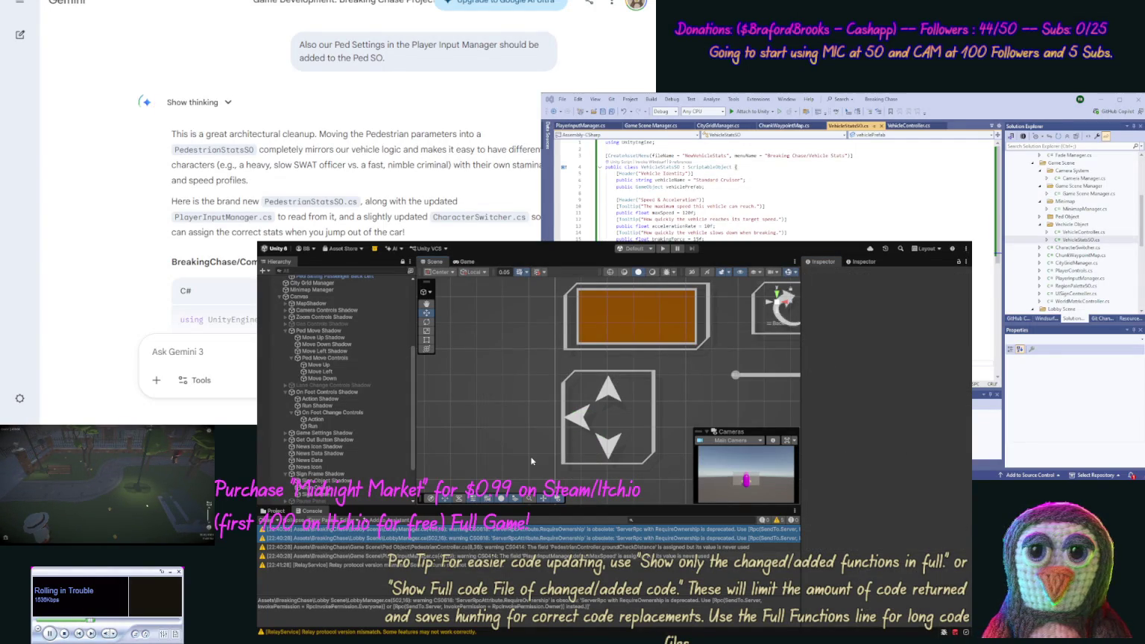
pyautogui.click(591, 422)
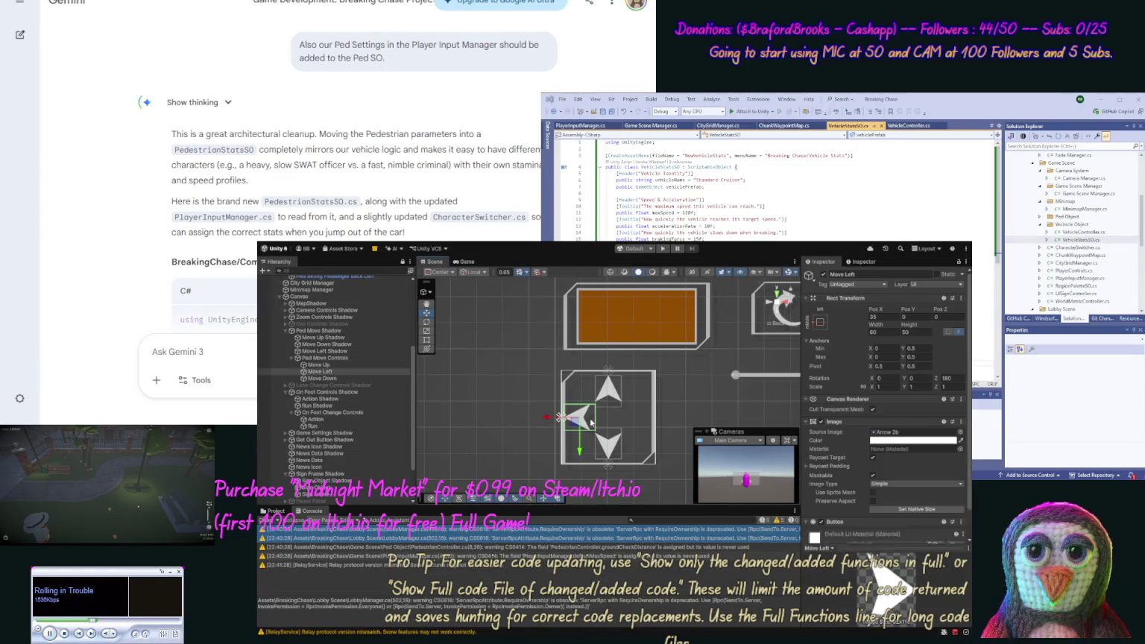
pyautogui.click(520, 431)
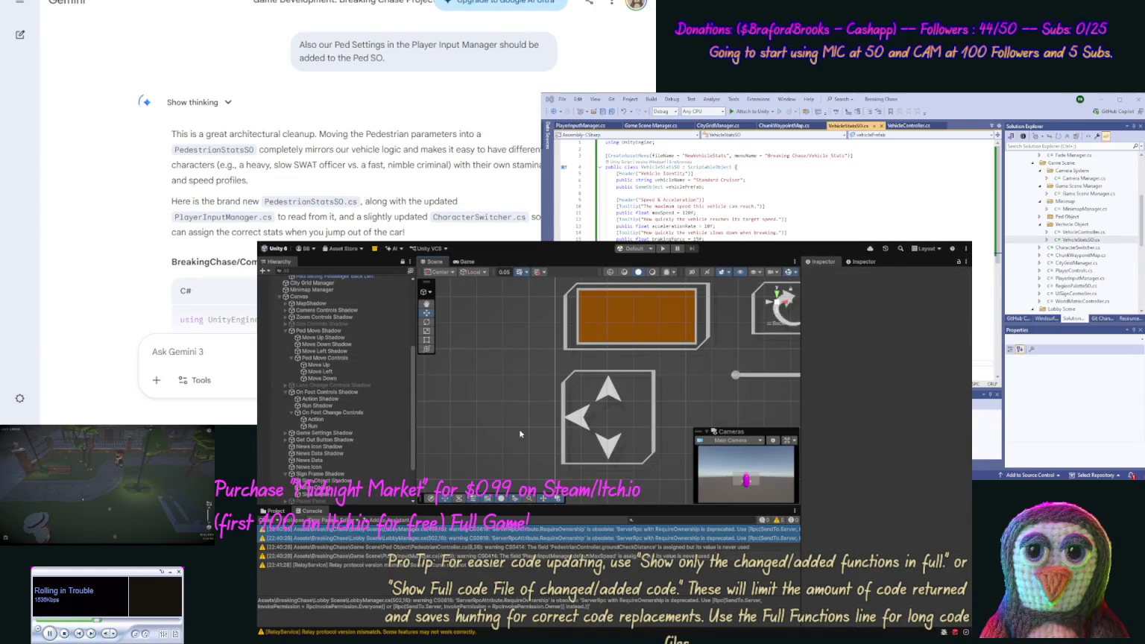
pyautogui.click(332, 353)
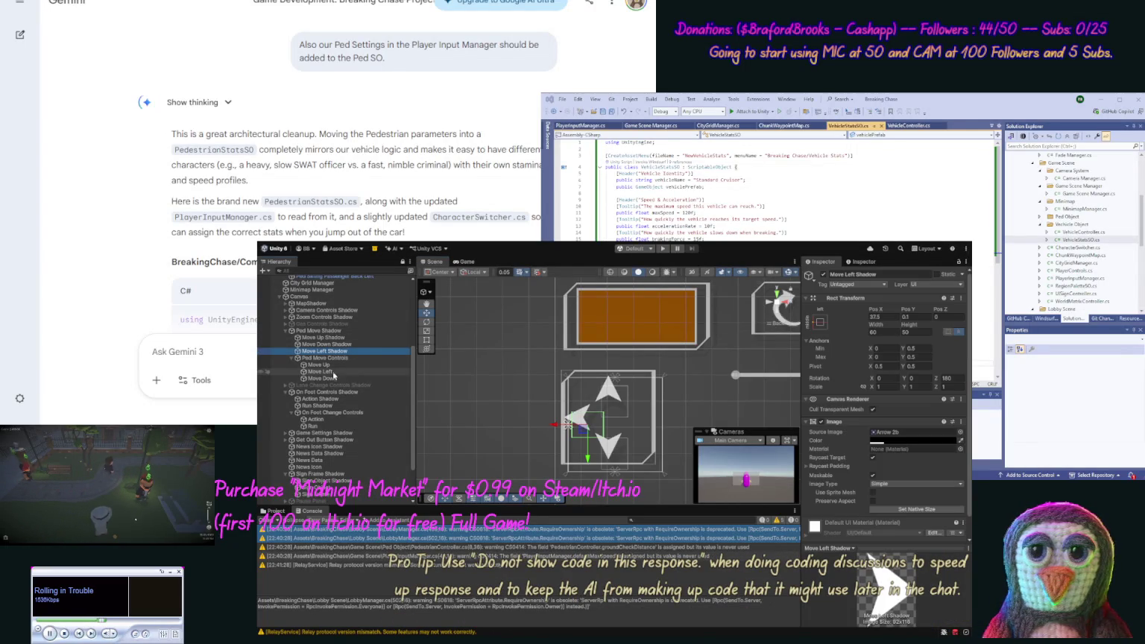
pyautogui.keyDown('ctrl'); pyautogui.click(331, 373); pyautogui.keyUp('ctrl')
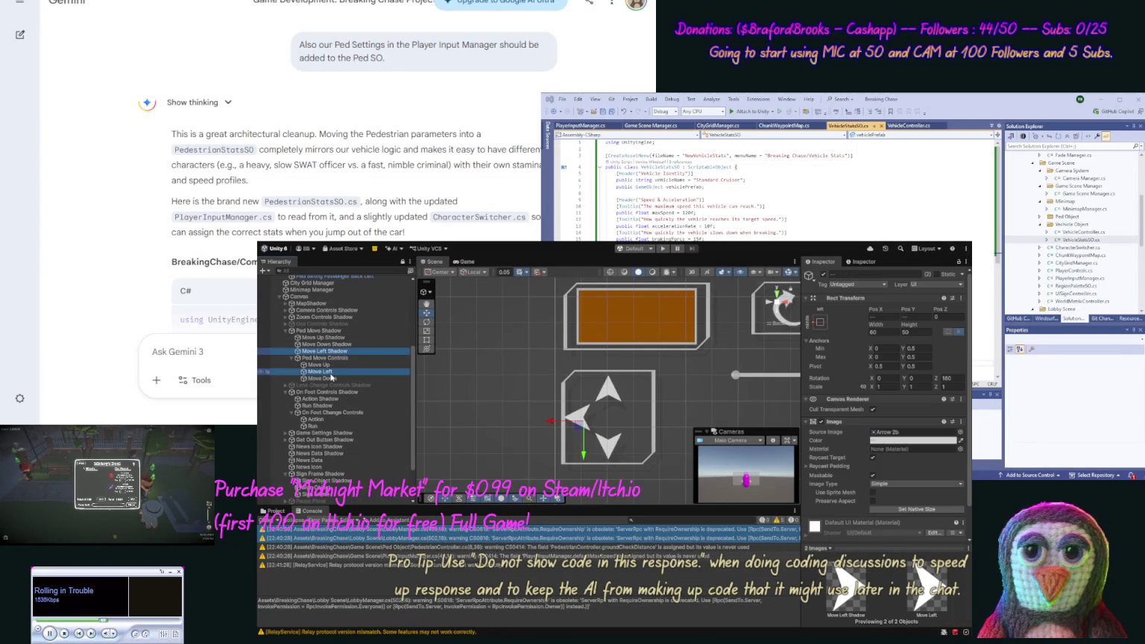
# Duplicate the Move Left pair, drag the copies to the pad's right side, and set Rotation Z 0.
pyautogui.hotkey('ctrl', 'd')
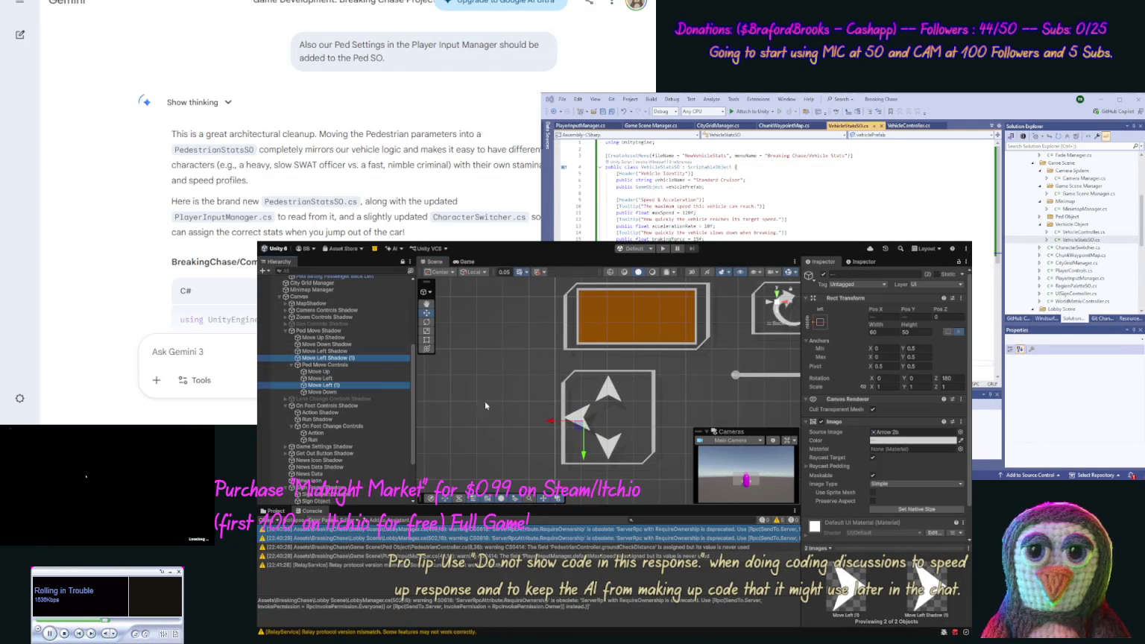
pyautogui.click(827, 332)
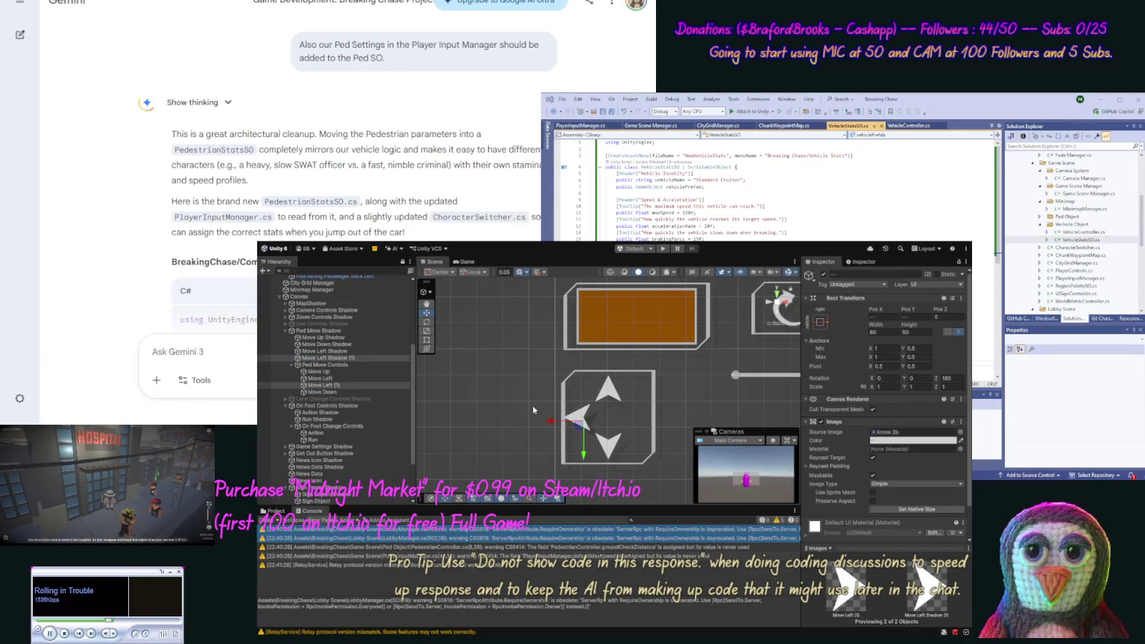
pyautogui.moveTo(552, 422); pyautogui.dragTo(630, 421)
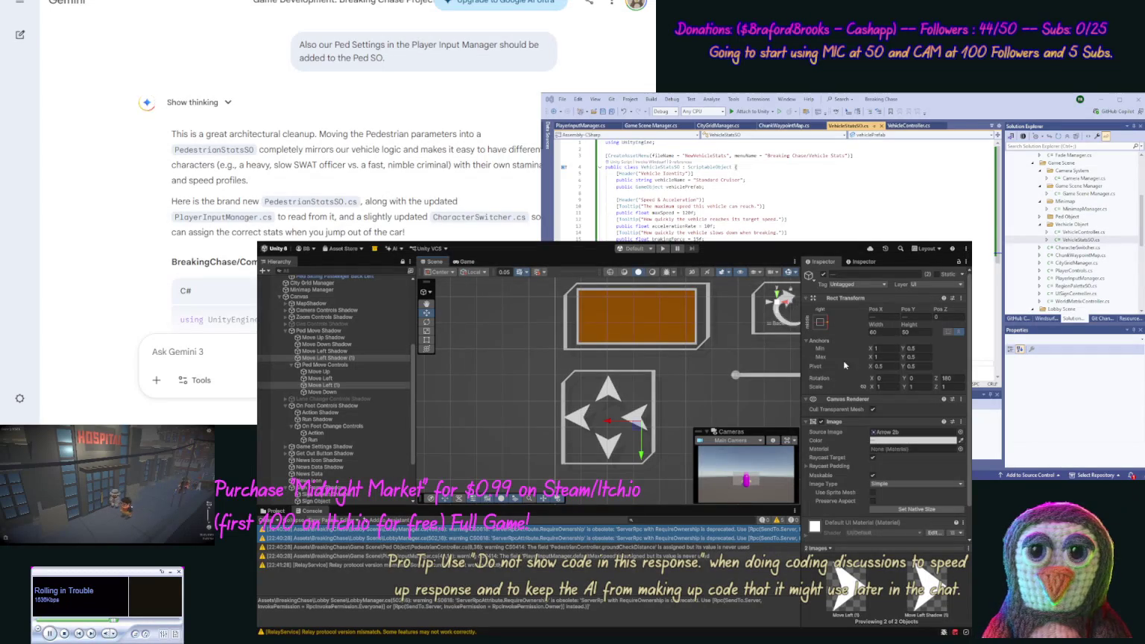
pyautogui.click(960, 378)
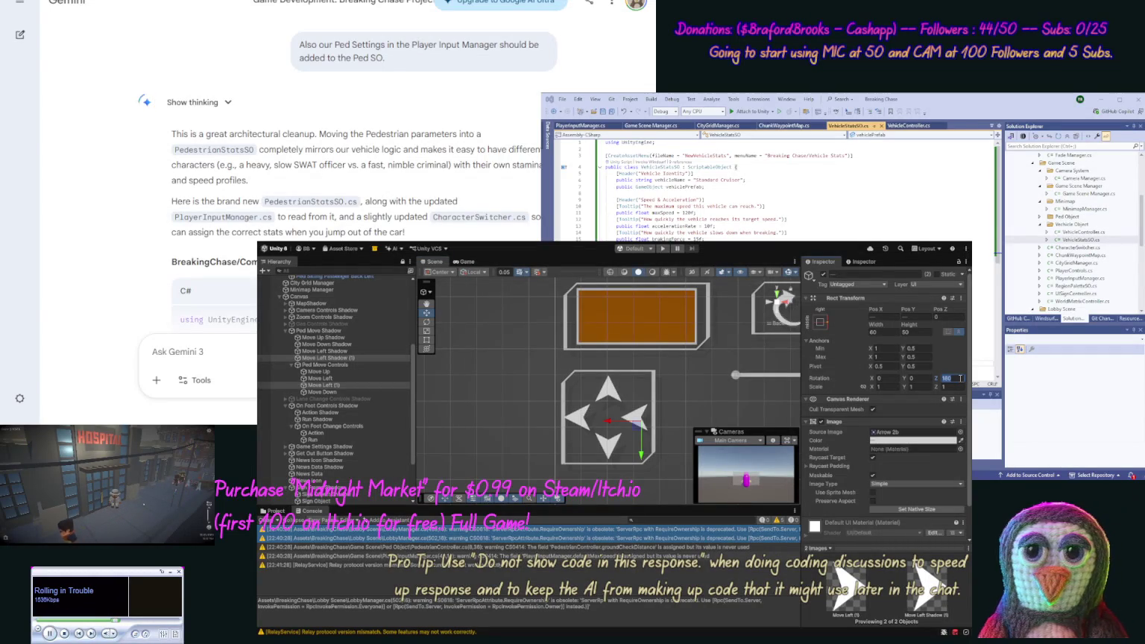
pyautogui.write('0')
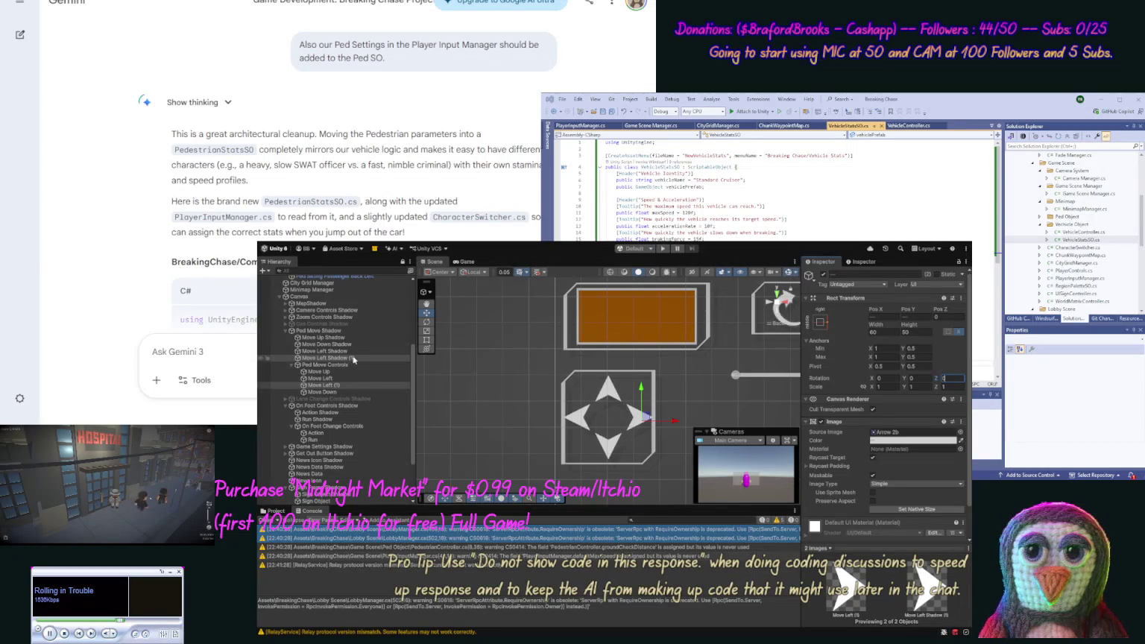
# Rename the copies Move Right Shadow and Move Right.
pyautogui.click(325, 359)
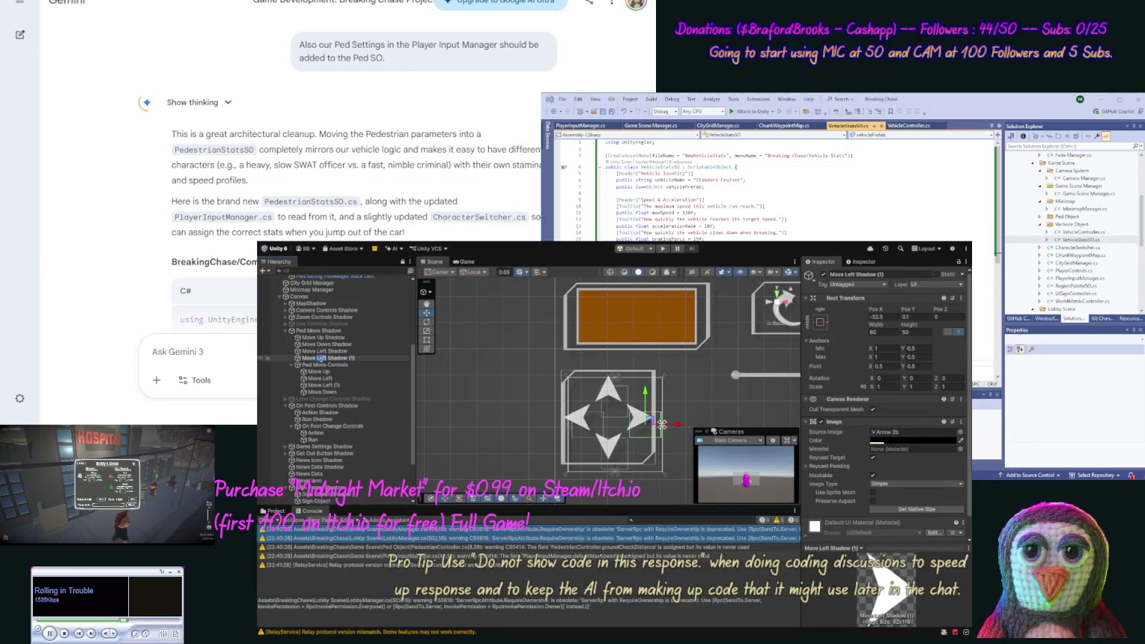
pyautogui.write('ight')
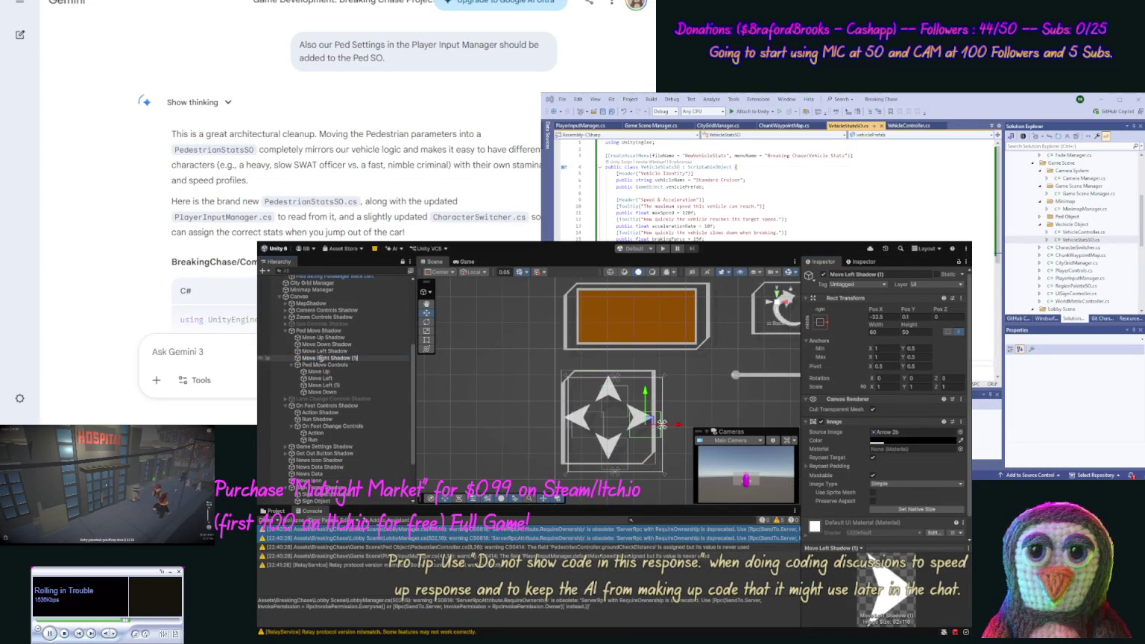
pyautogui.press('Return')
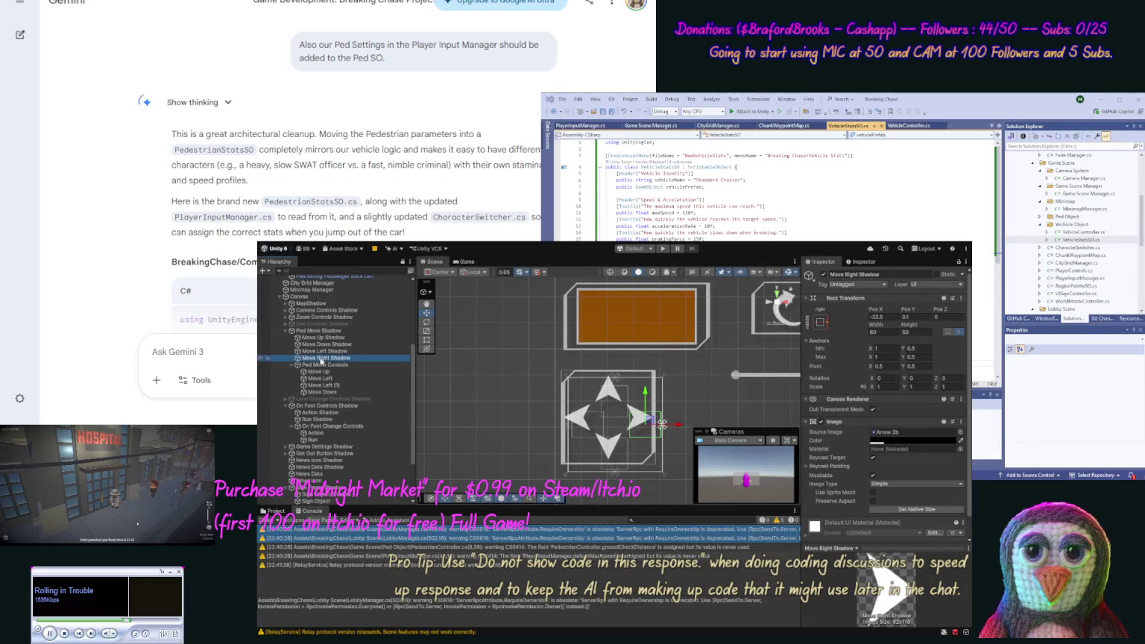
pyautogui.click(324, 383)
pyautogui.press('F2')
pyautogui.write('Move R')
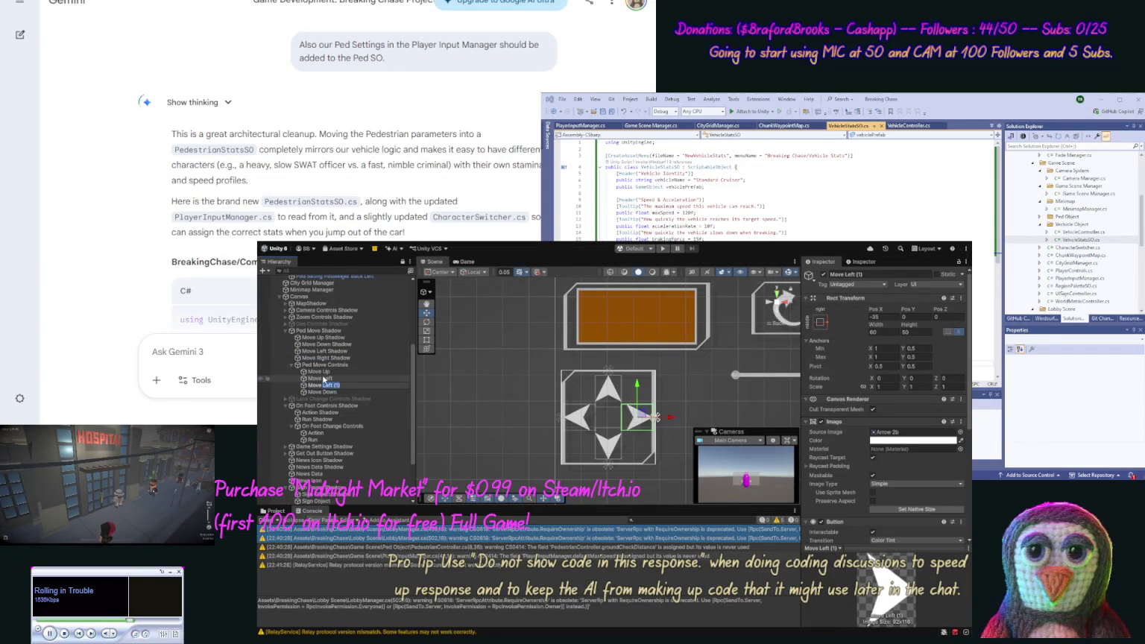
pyautogui.write('ight')
pyautogui.press('Return')
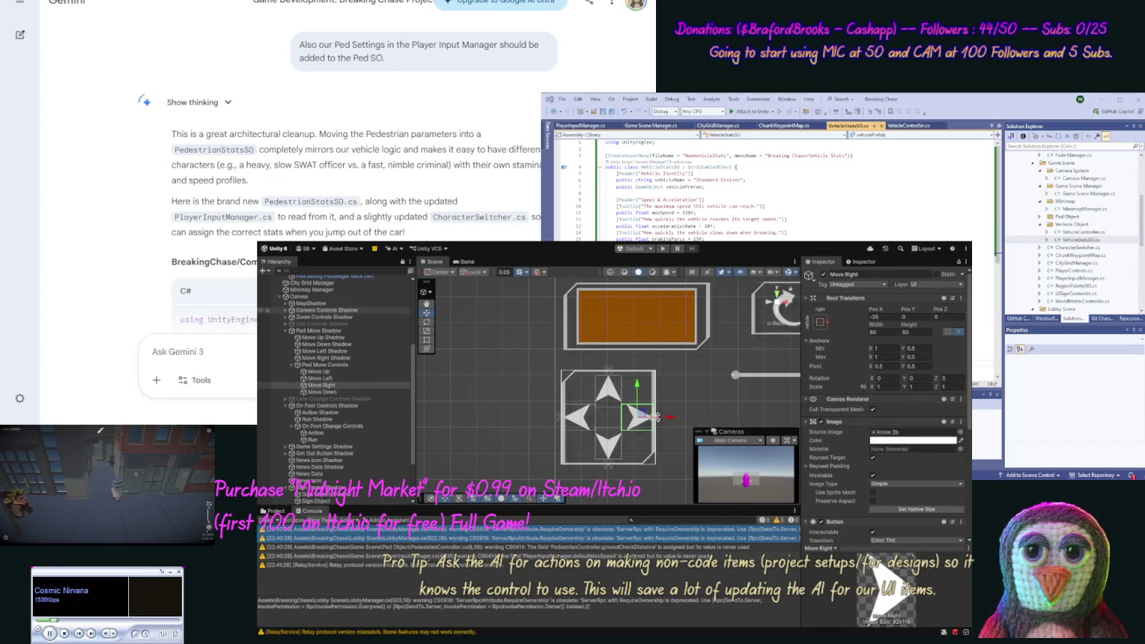
pyautogui.scroll(-3, 403, 462)
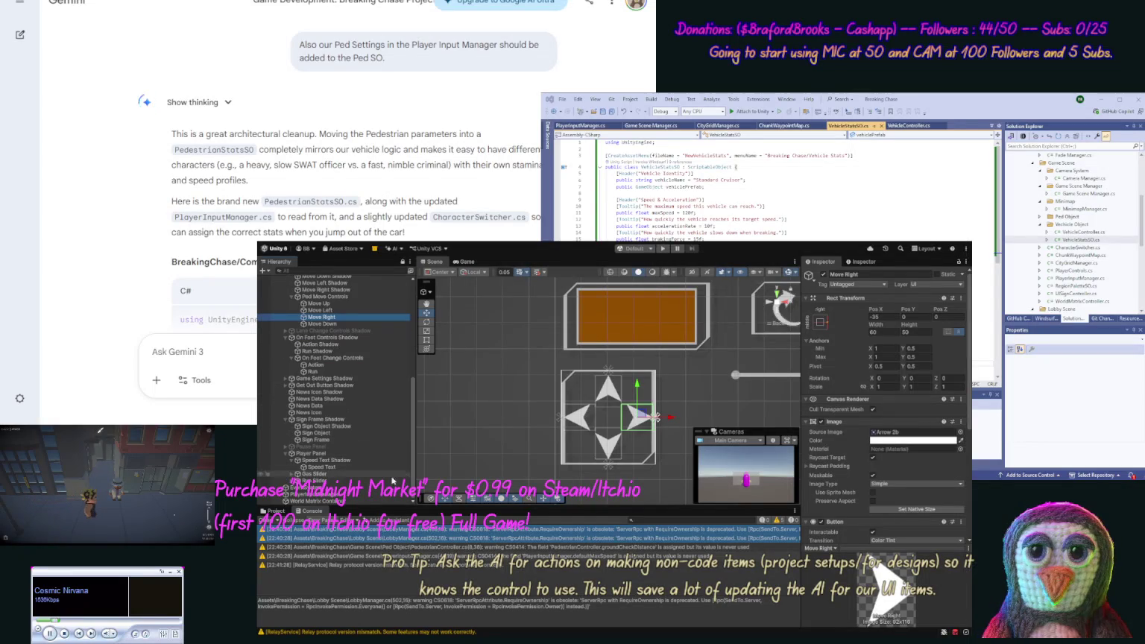
pyautogui.click(357, 494)
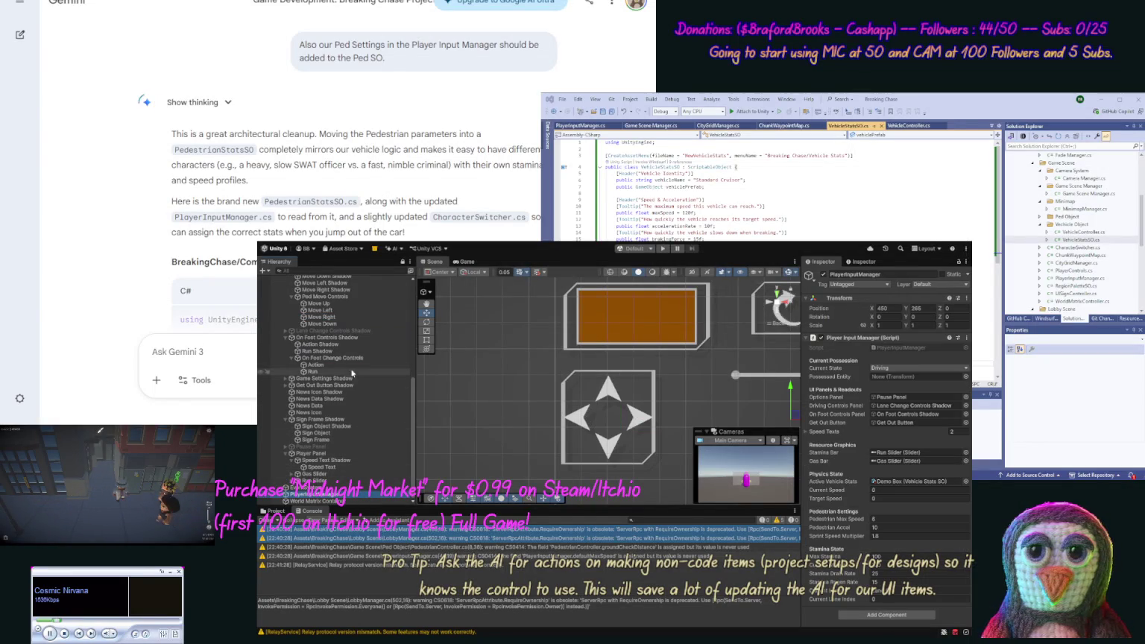
pyautogui.moveTo(348, 340); pyautogui.dragTo(884, 408)
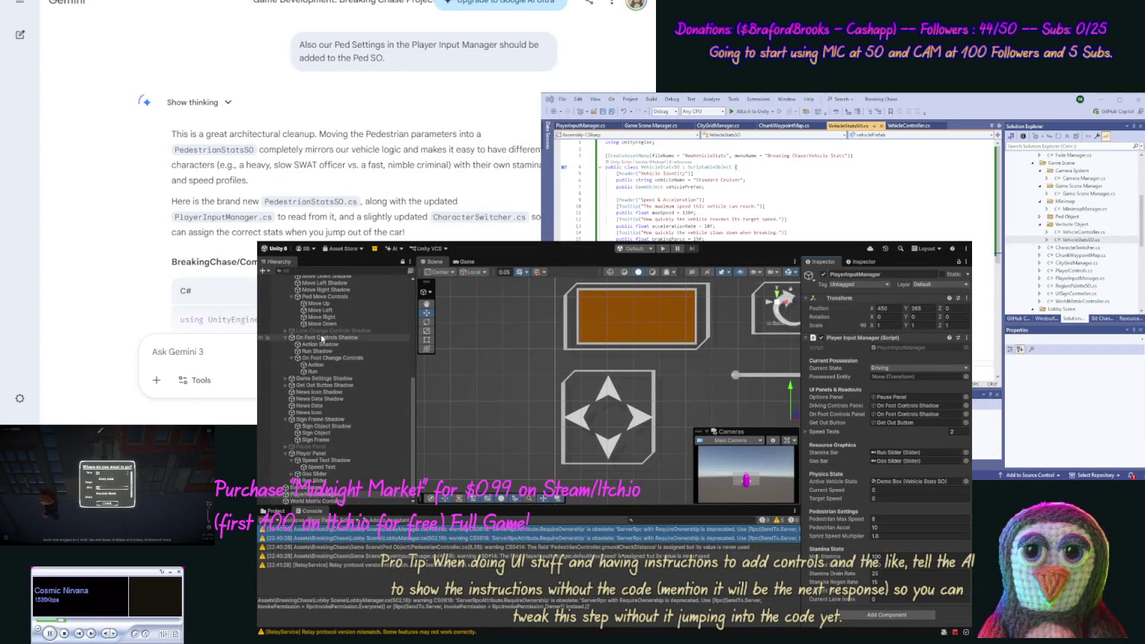
pyautogui.moveTo(321, 335)
pyautogui.mouseDown()
pyautogui.moveTo(708, 380)
pyautogui.moveTo(884, 416)
pyautogui.mouseUp()
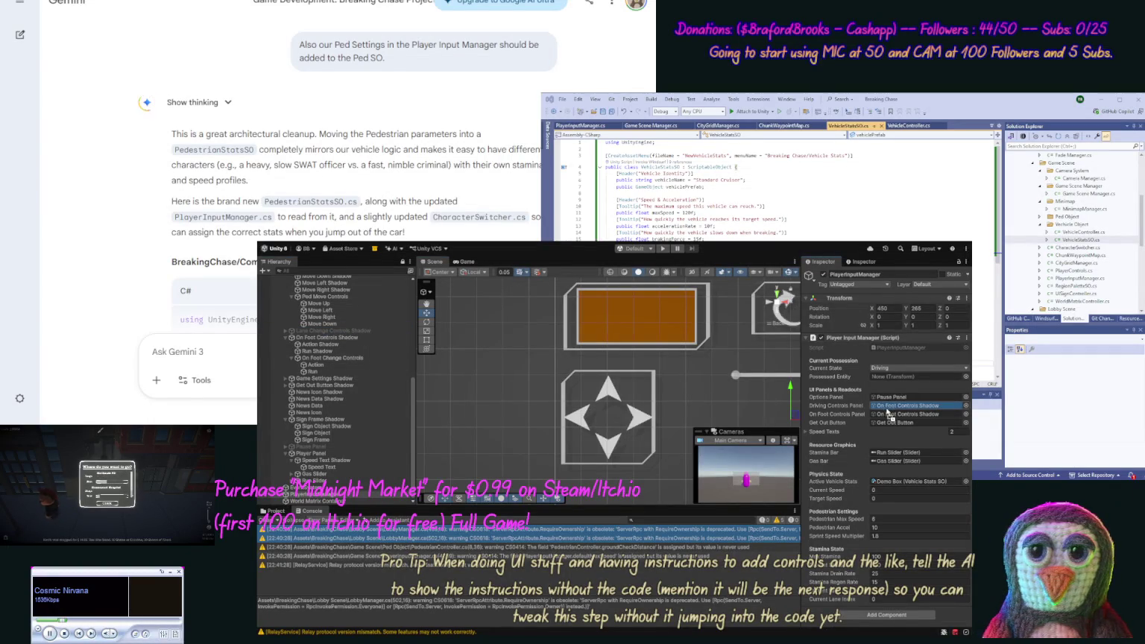
pyautogui.hotkey('ctrl', 'z')
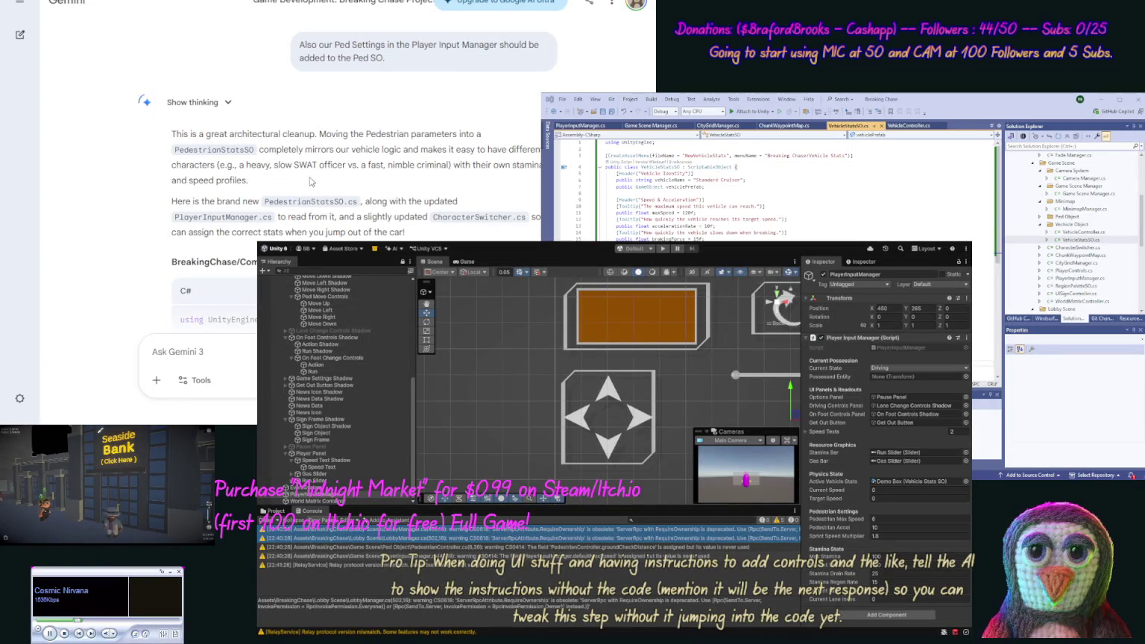
# Replace PlayerInputManager.cs with Gemini's updated PlayerInputManager code.
pyautogui.scroll(2, 304, 178)
pyautogui.scroll(1, 303, 179)
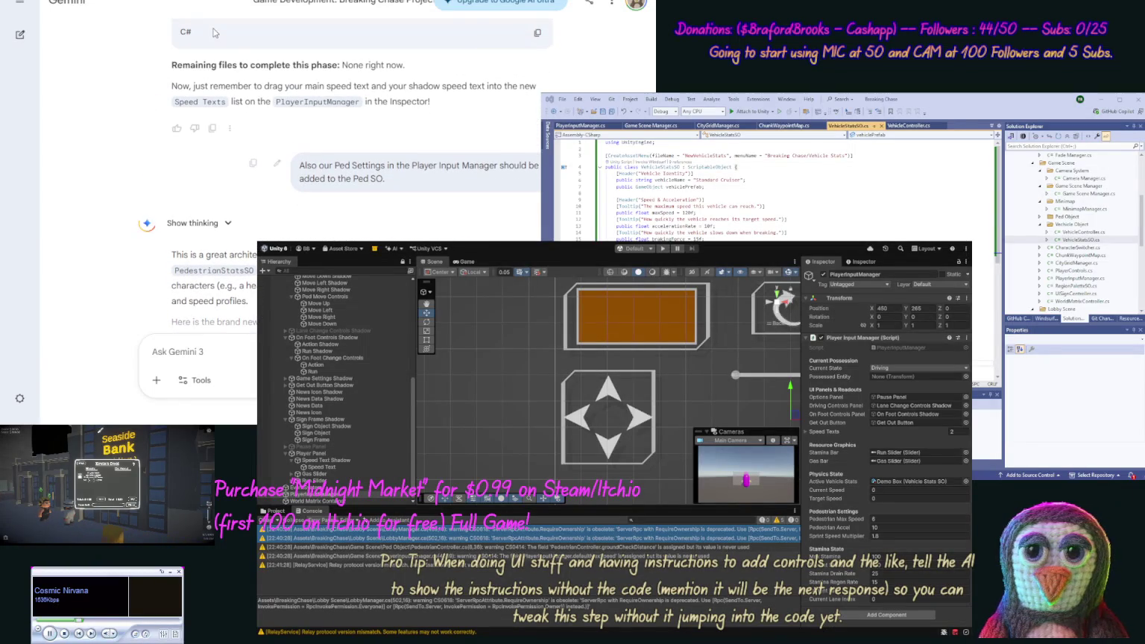
pyautogui.tripleClick(314, 166)
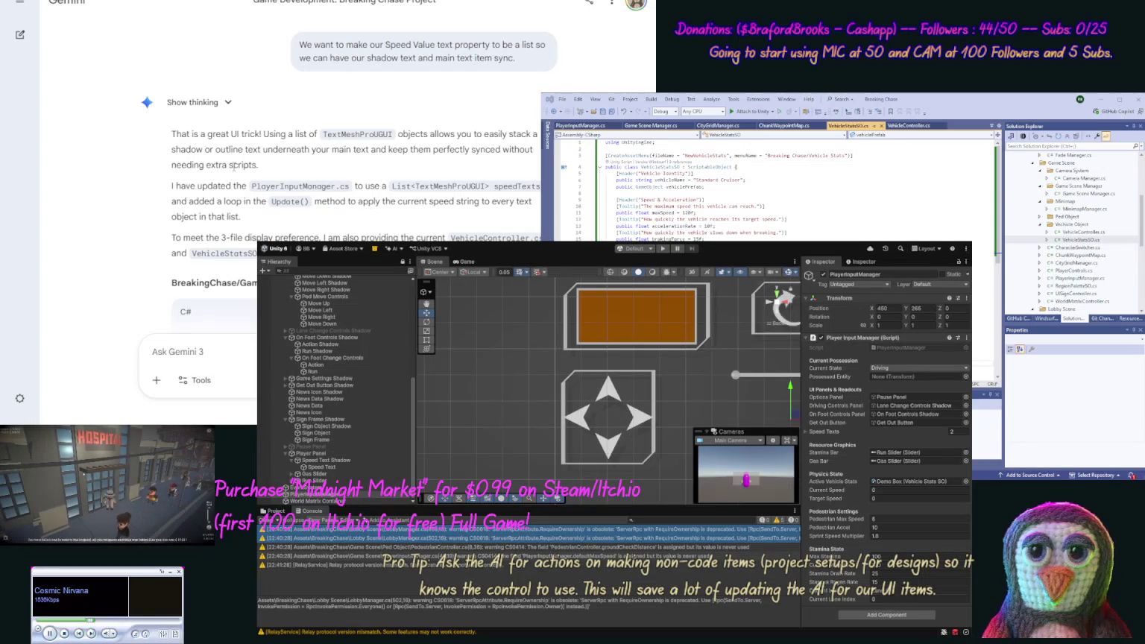
pyautogui.hotkey('ctrl', 'c')
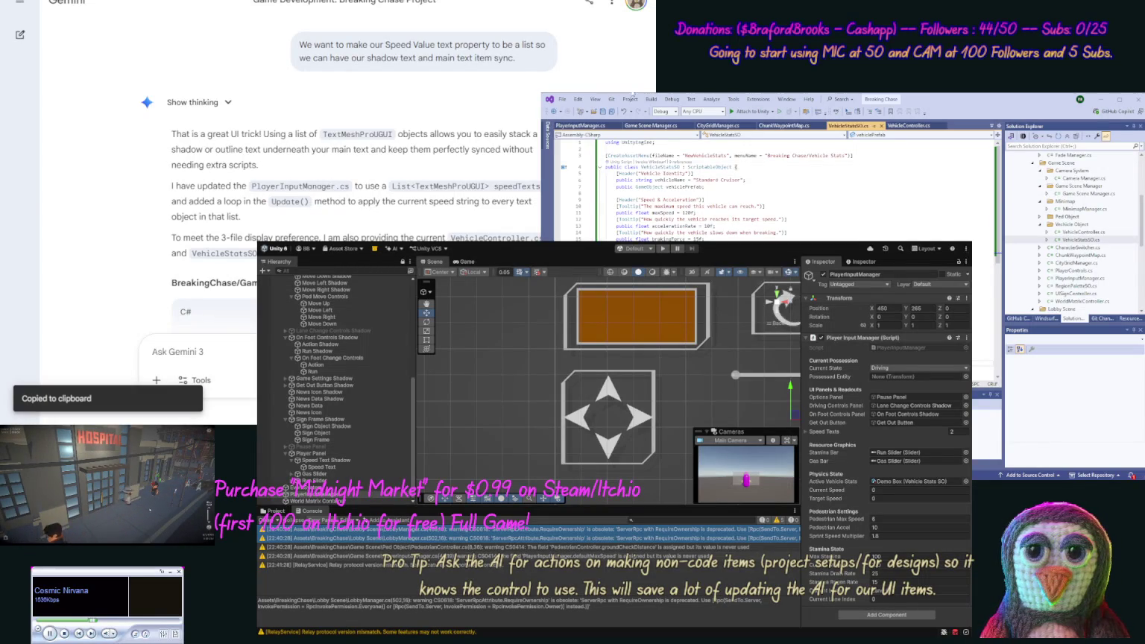
pyautogui.click(580, 125)
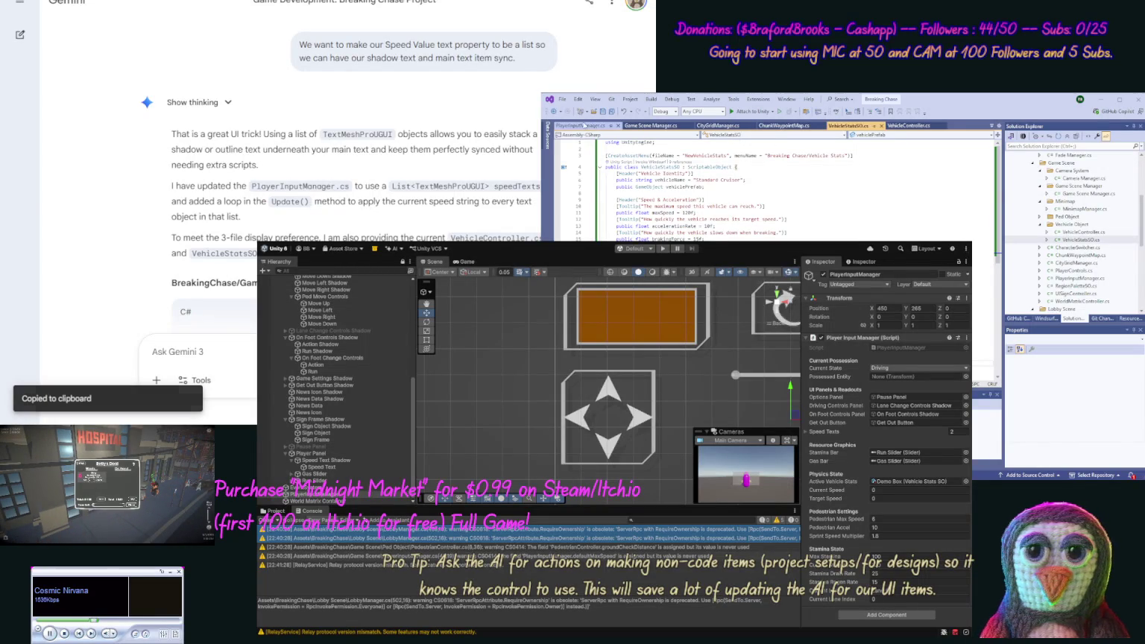
pyautogui.hotkey('ctrl', 'a')
pyautogui.hotkey('ctrl', 'v')
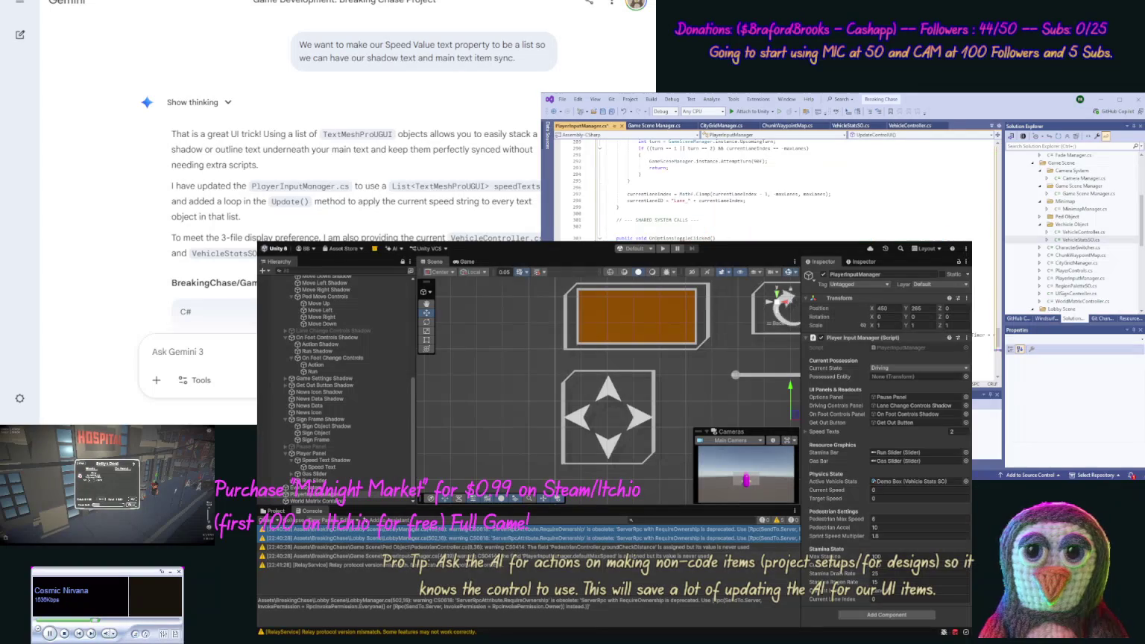
# Replace VehicleController.cs with Gemini's updated VehicleController code.
pyautogui.scroll(-15, 105, 203)
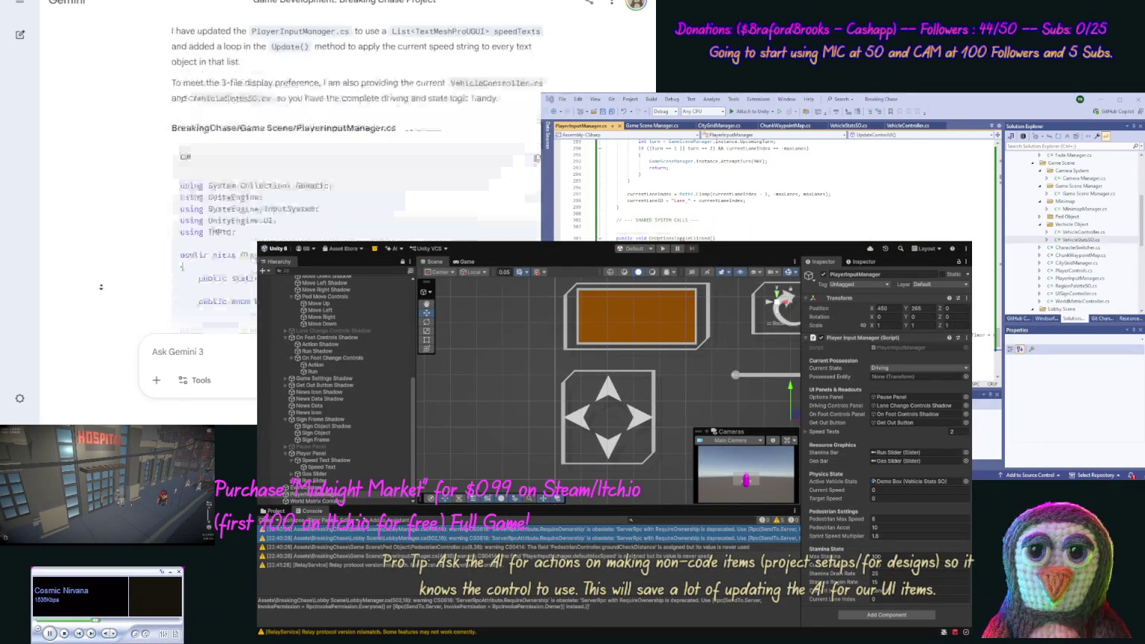
pyautogui.scroll(-15, 98, 287)
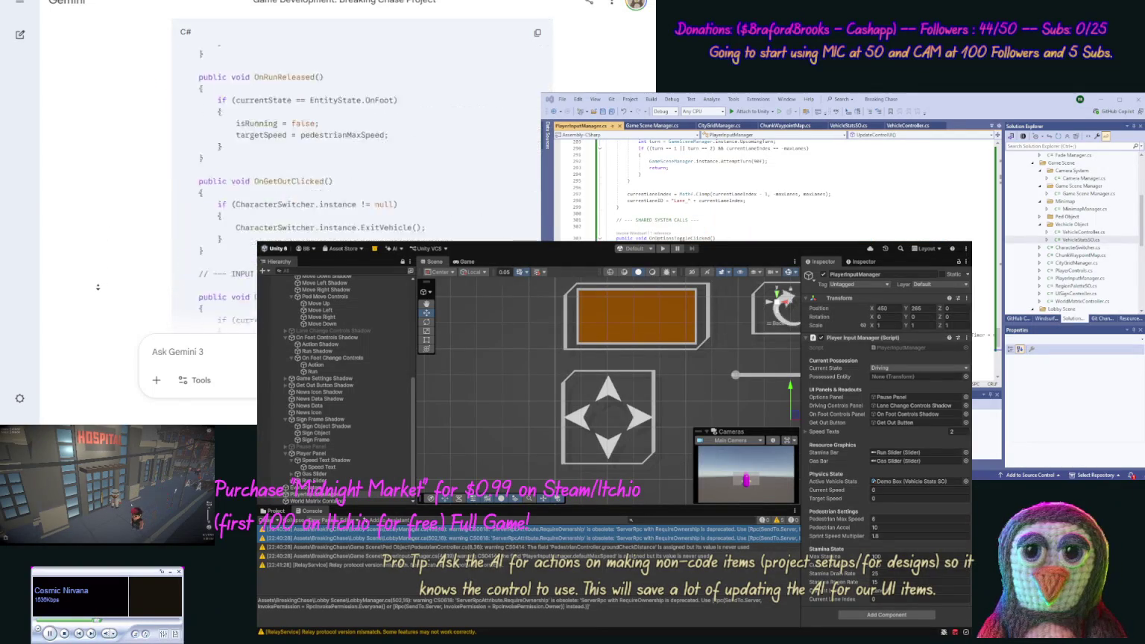
pyautogui.scroll(-15, 95, 293)
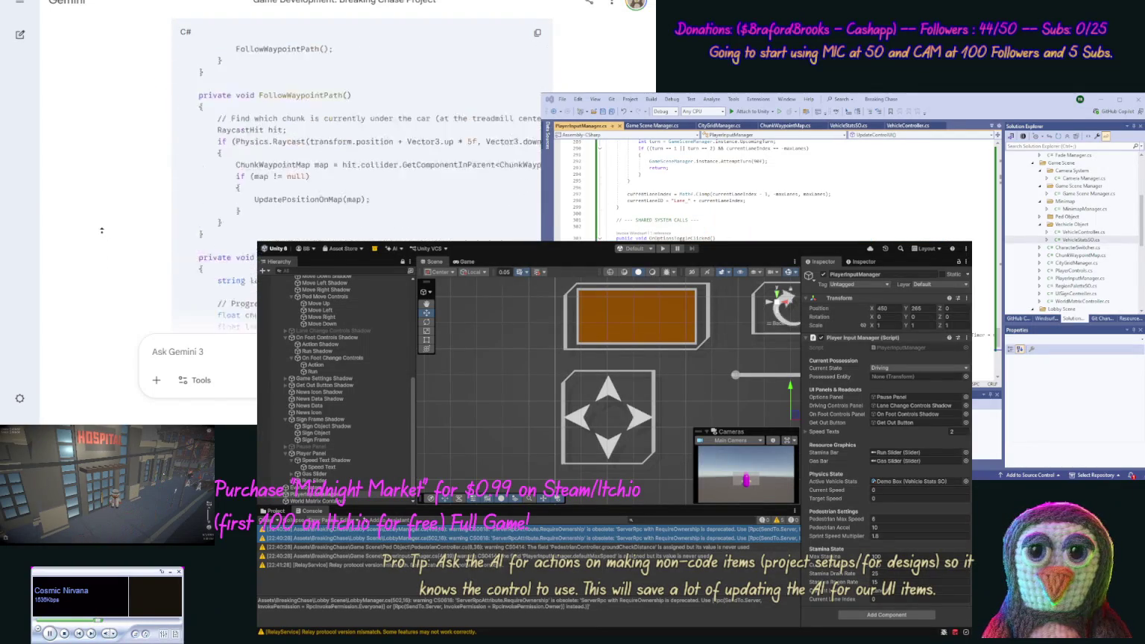
pyautogui.click(536, 208)
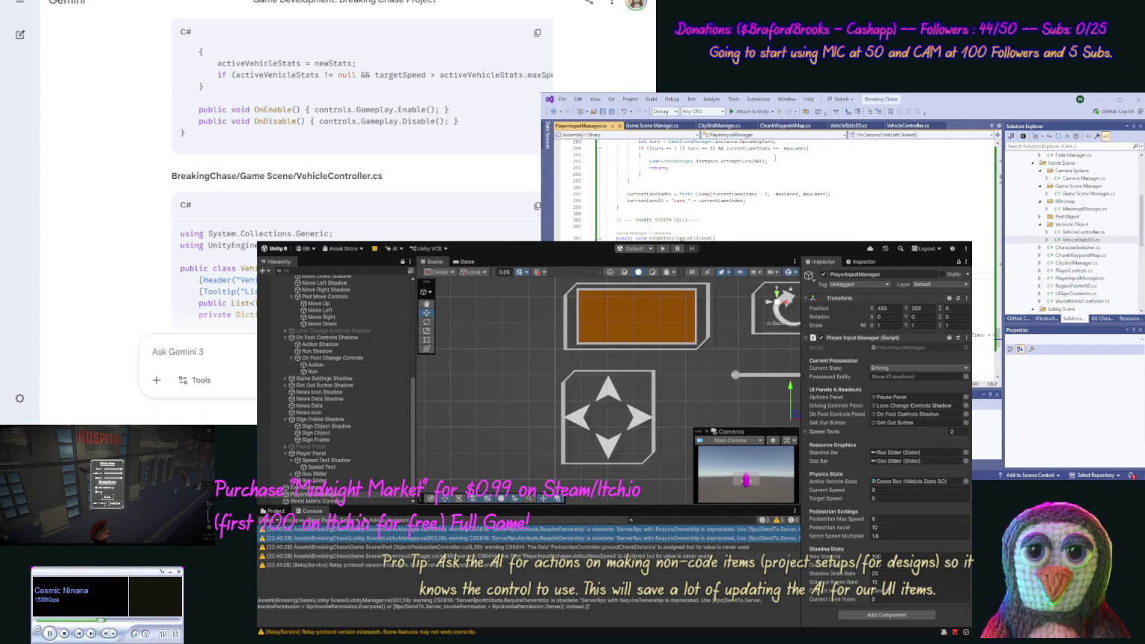
pyautogui.click(906, 125)
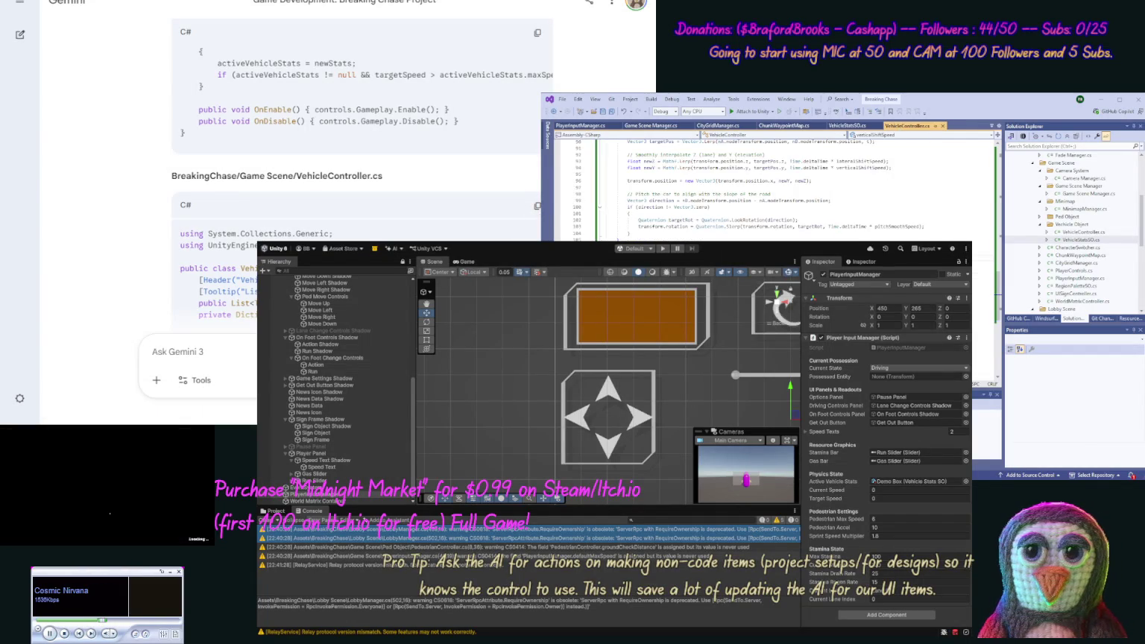
pyautogui.hotkey('ctrl', 'a')
pyautogui.hotkey('ctrl', 'v')
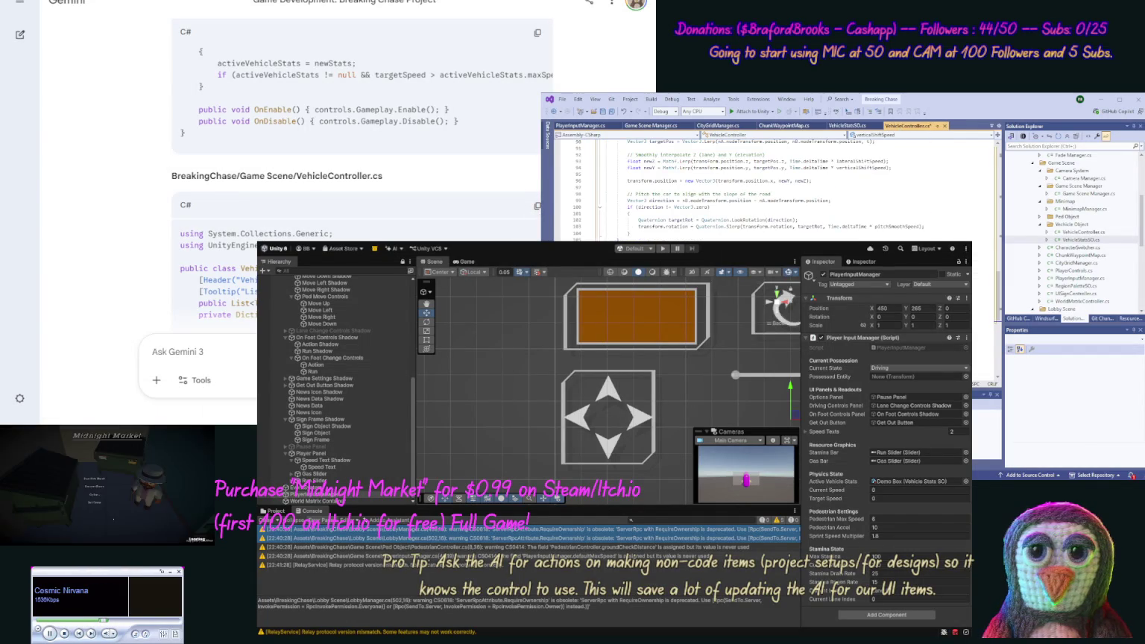
# Paste Gemini's VehicleStatsSO code into the VehicleStatsSO.cs file.
pyautogui.scroll(-10, 84, 268)
pyautogui.scroll(-8, 83, 269)
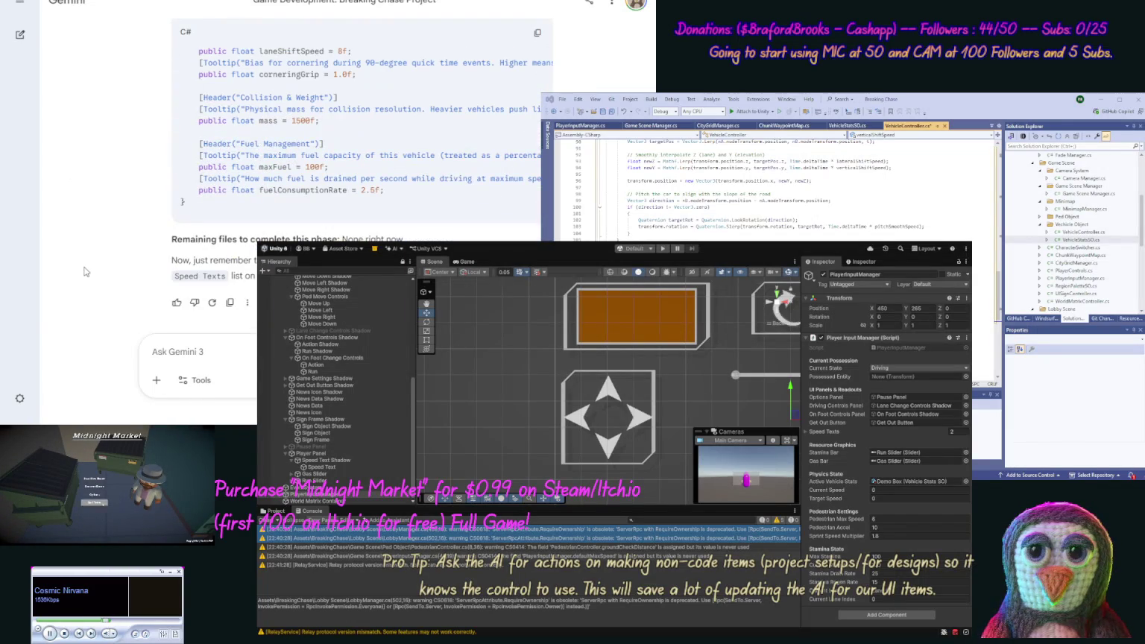
pyautogui.scroll(6, 102, 219)
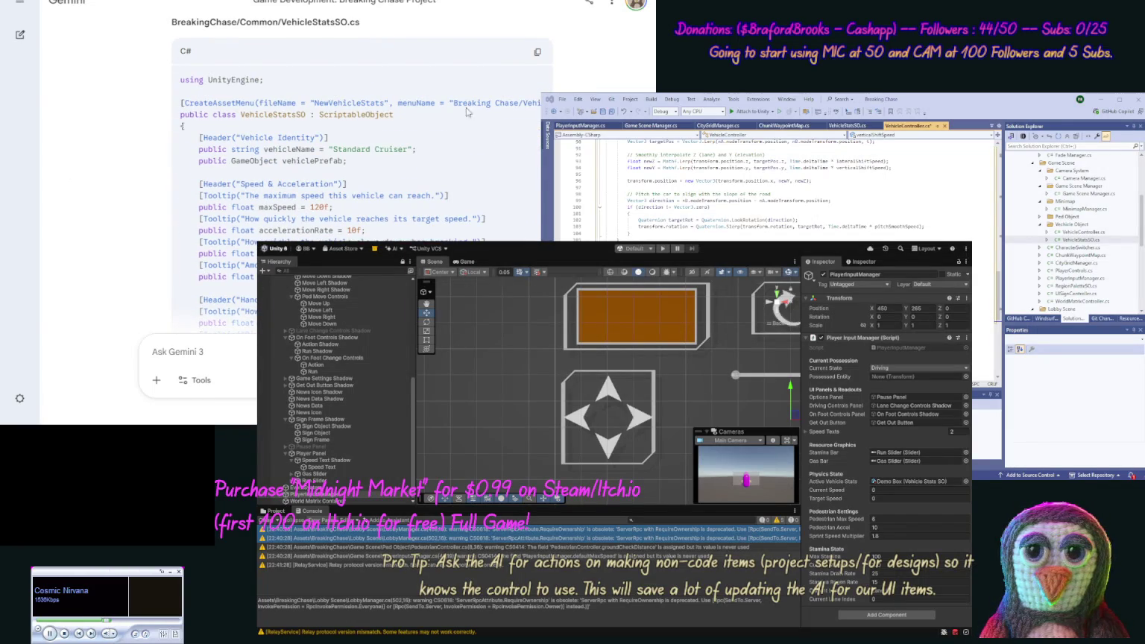
pyautogui.click(536, 52)
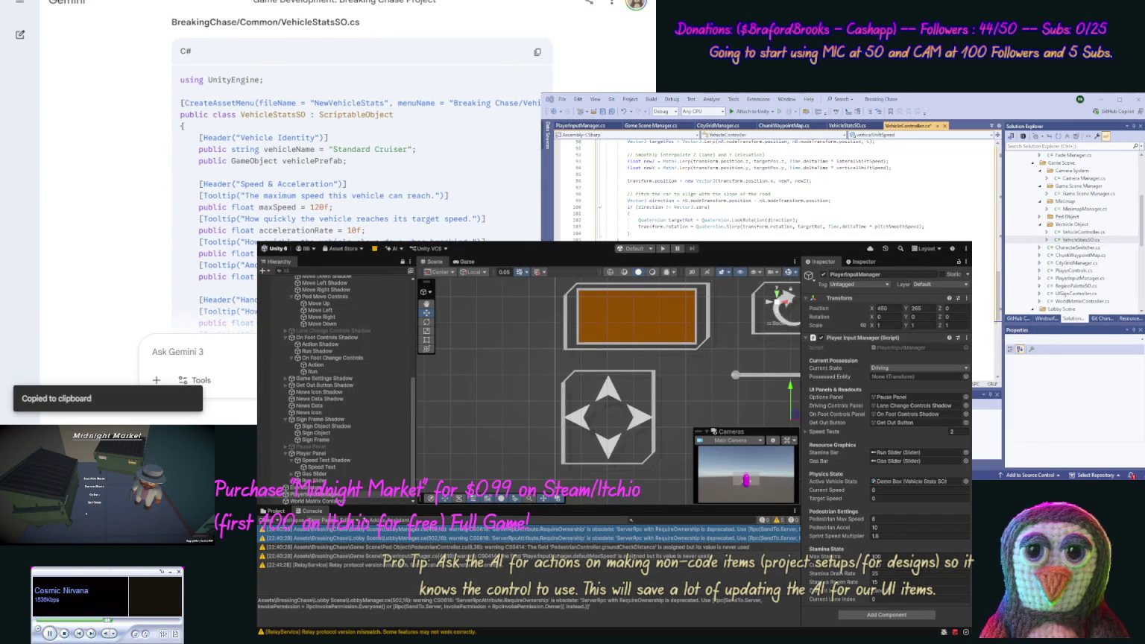
pyautogui.doubleClick(1074, 240)
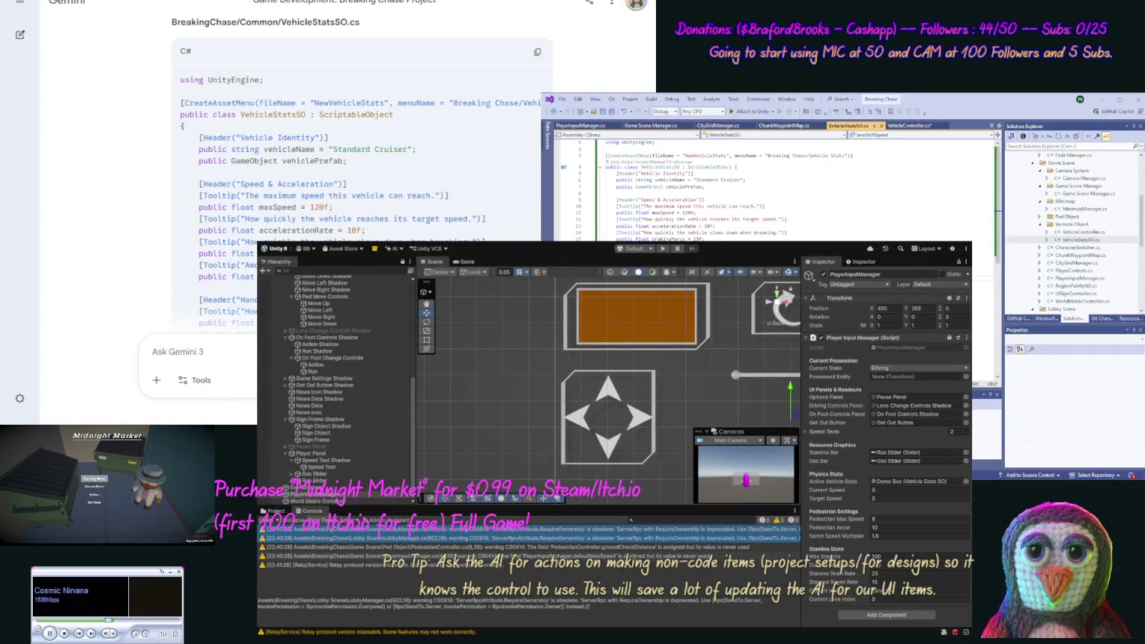
pyautogui.hotkey('ctrl', 'a')
pyautogui.hotkey('ctrl', 'v')
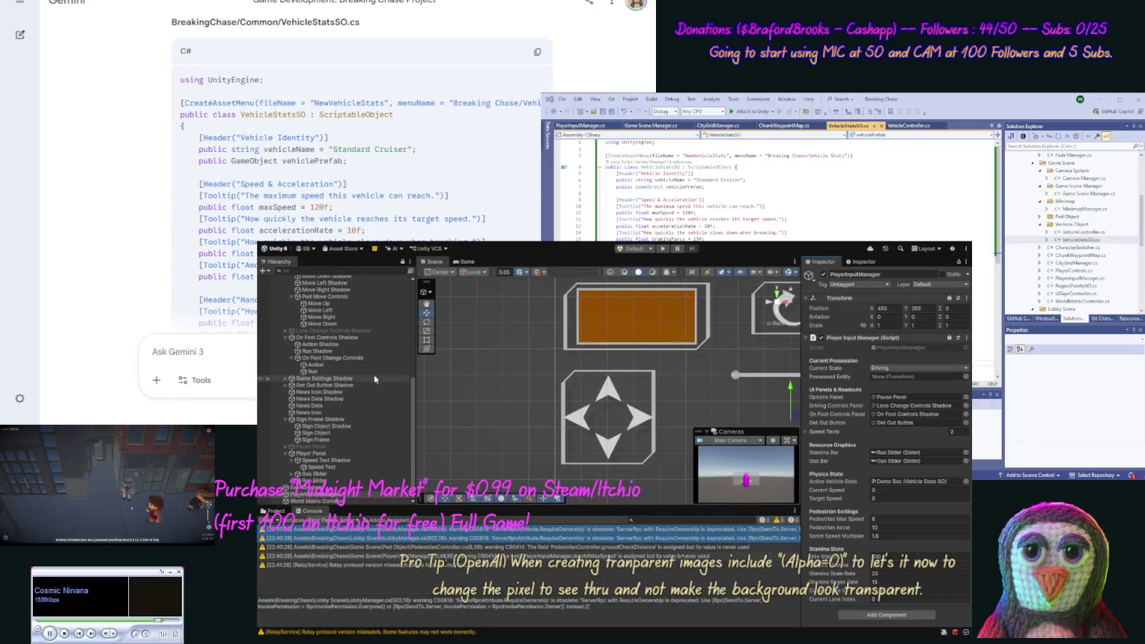
pyautogui.click(358, 302)
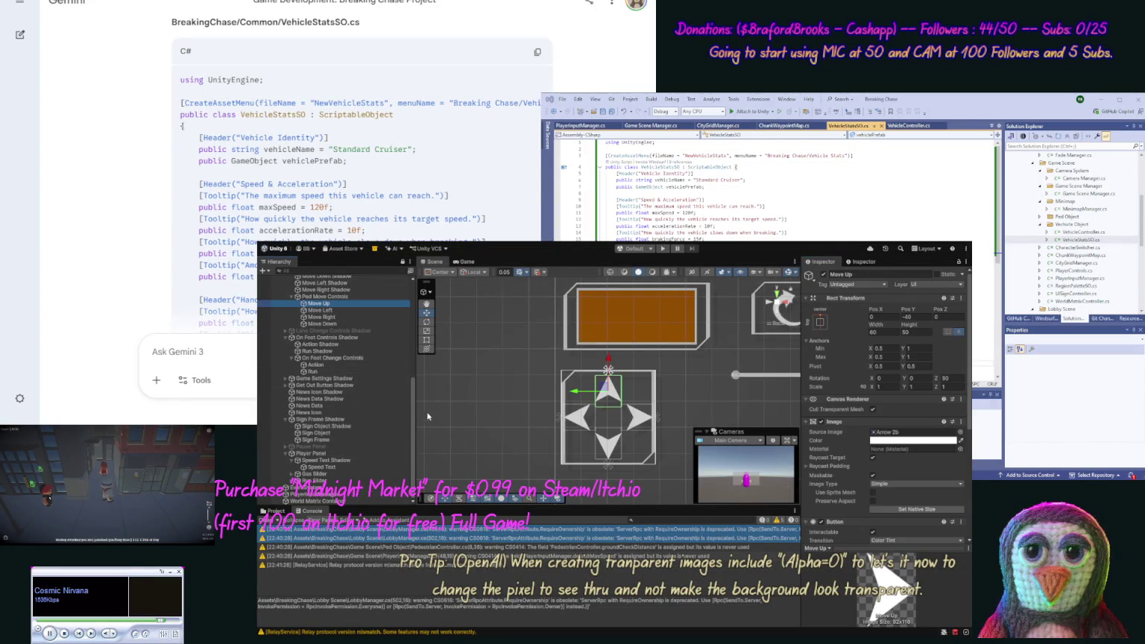
pyautogui.scroll(3, 414, 390)
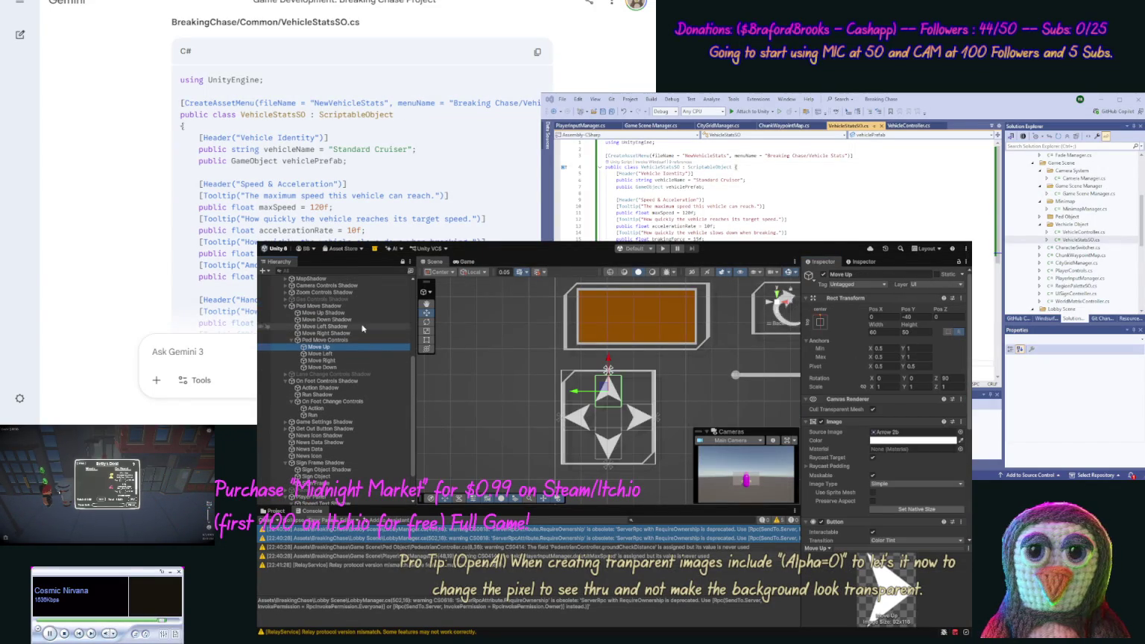
pyautogui.click(357, 328)
pyautogui.keyDown('ctrl'); pyautogui.click(350, 354); pyautogui.keyUp('ctrl')
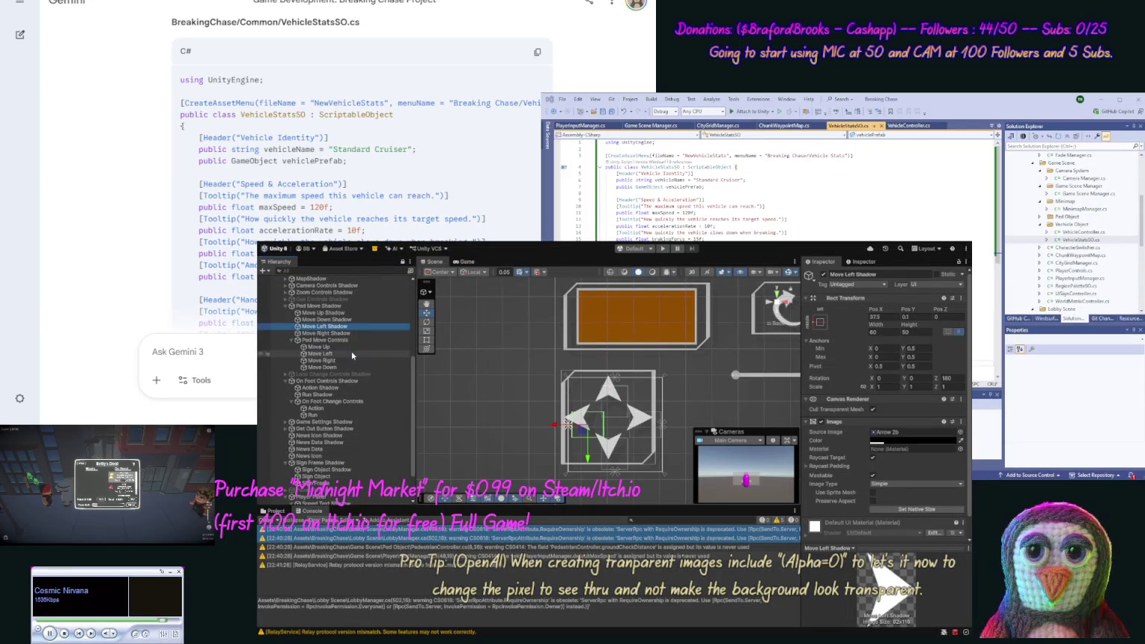
pyautogui.click(556, 424)
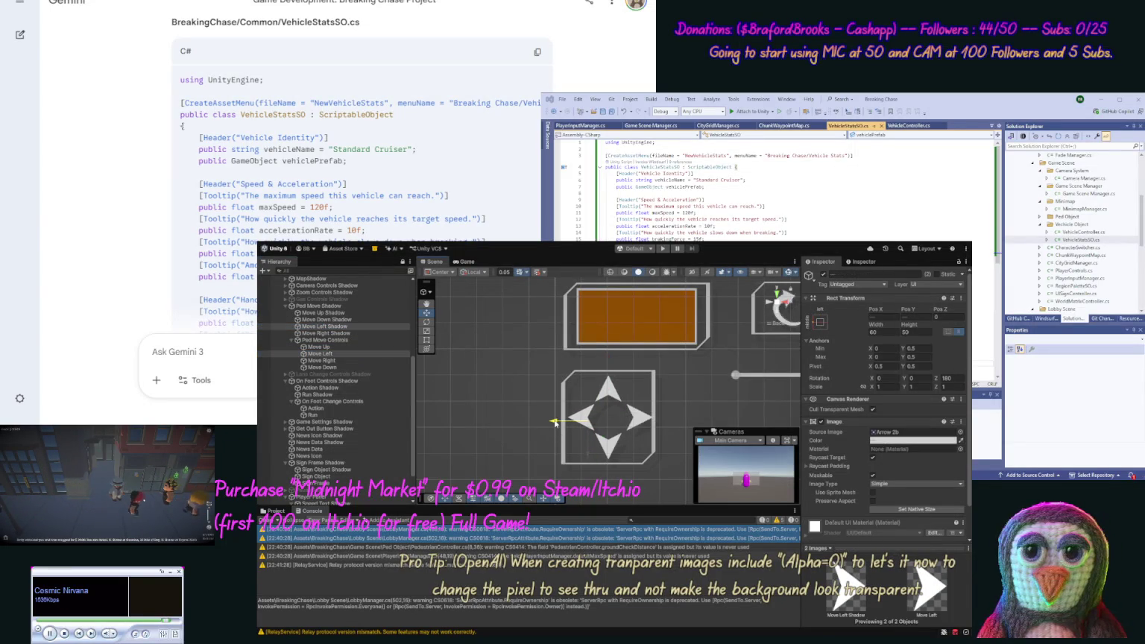
pyautogui.click(350, 361)
pyautogui.keyDown('ctrl'); pyautogui.click(326, 333); pyautogui.keyUp('ctrl')
pyautogui.click(671, 423)
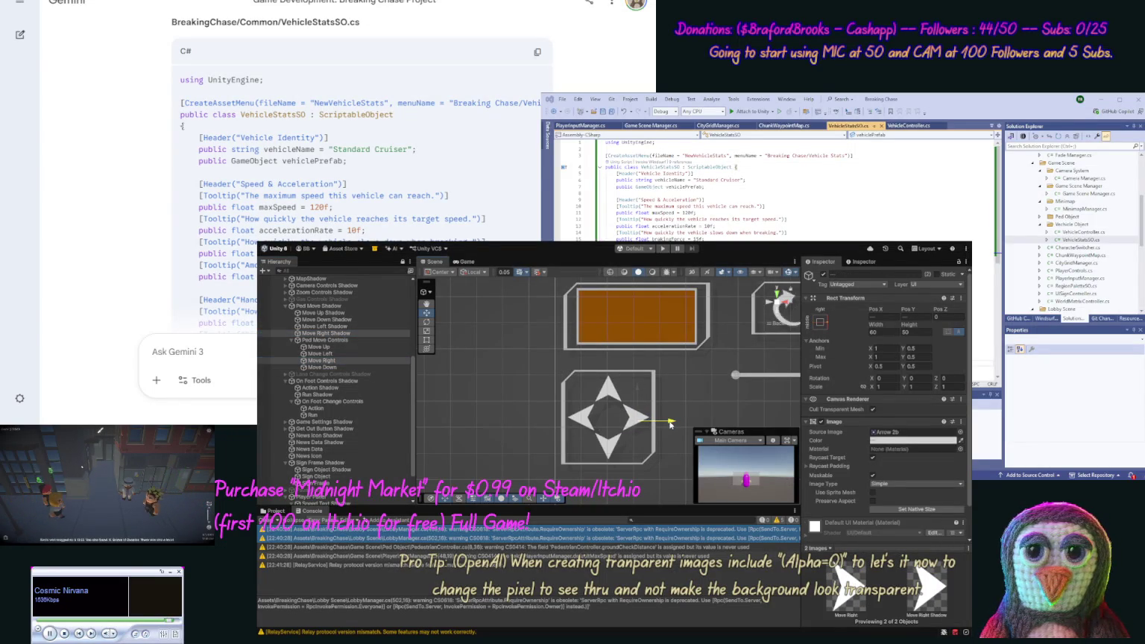
pyautogui.click(687, 418)
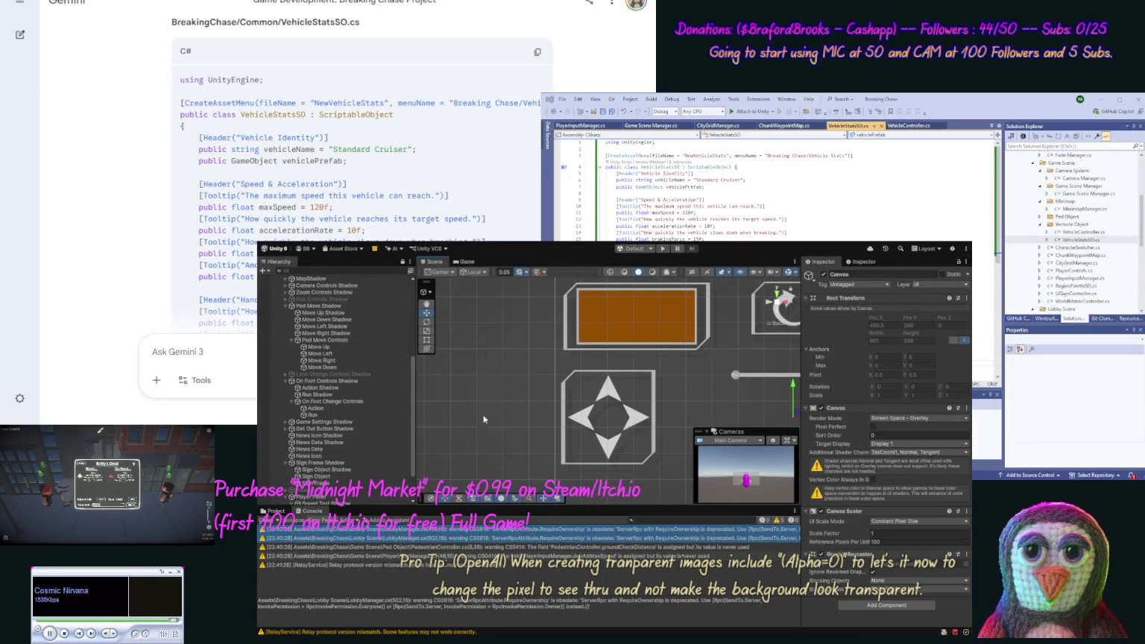
# Select the PlayerInputManager object to view its UI panel references in the Inspector.
pyautogui.scroll(-3, 364, 492)
pyautogui.click(364, 493)
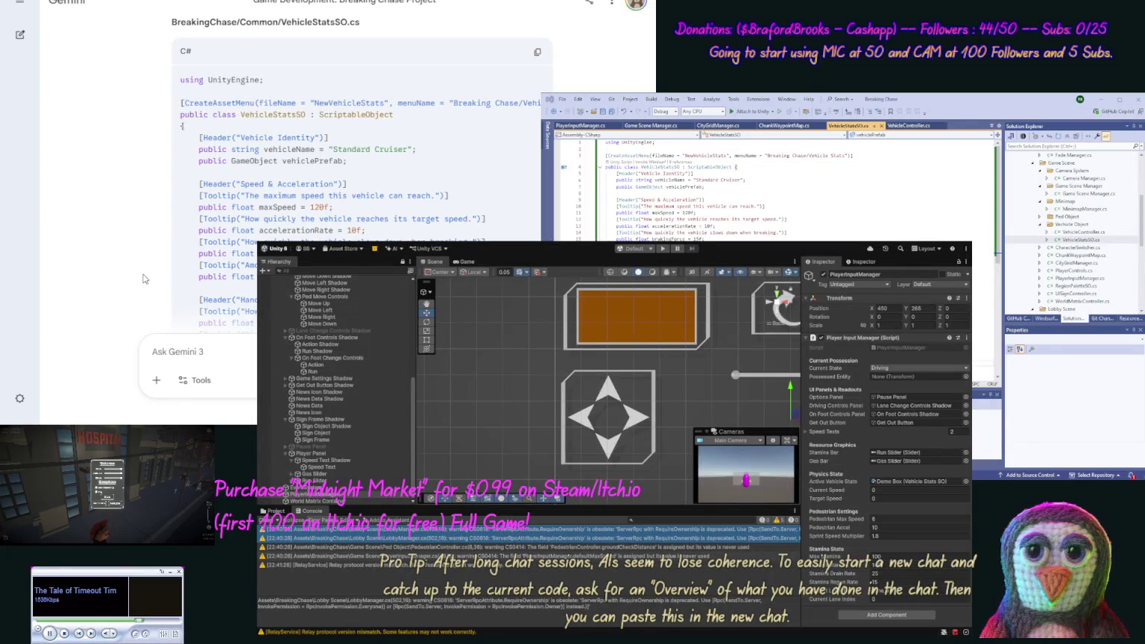
# Scroll Gemini's reply to the 'Remaining files' note and pan the Scene view to show all control buttons.
pyautogui.scroll(-10, 141, 246)
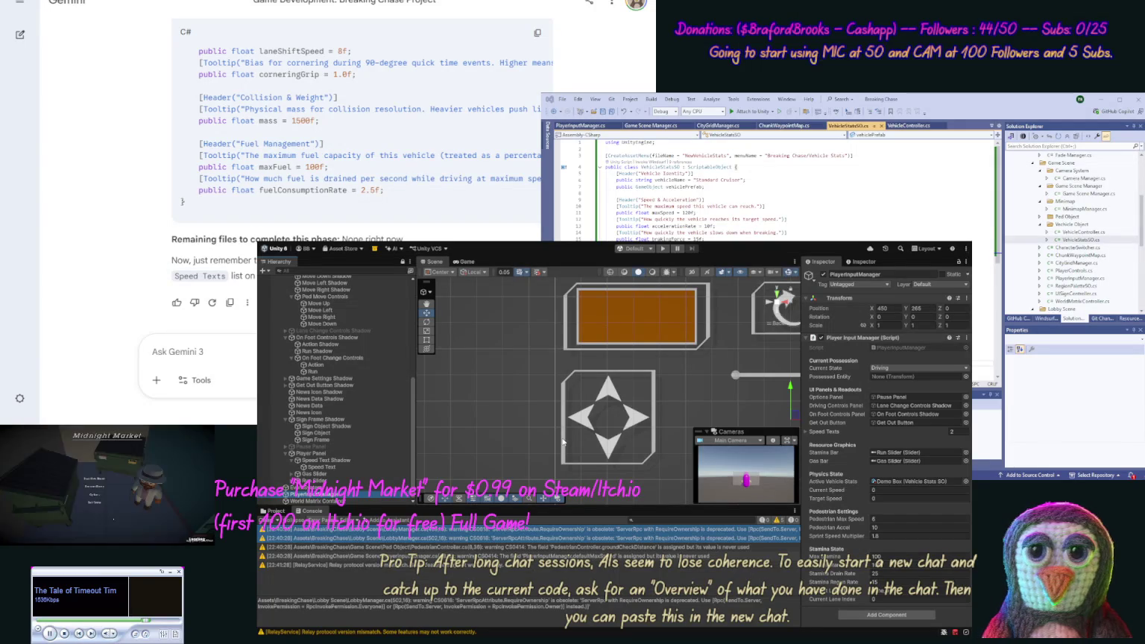
pyautogui.scroll(1, 572, 455)
pyautogui.scroll(-3, 572, 456)
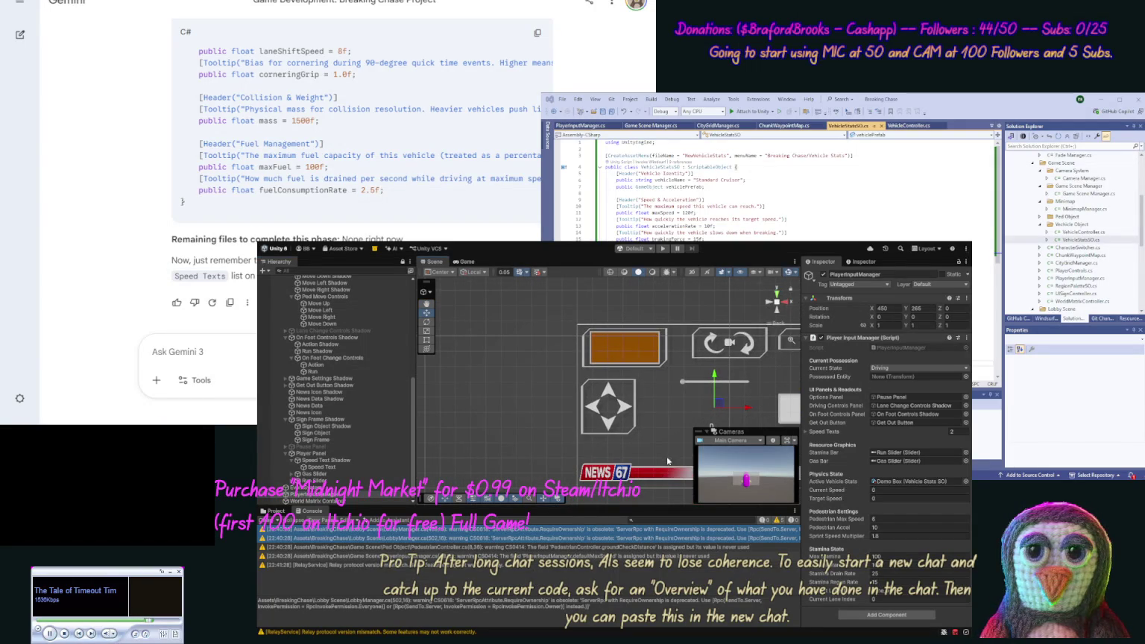
pyautogui.moveTo(676, 430)
pyautogui.mouseDown()
pyautogui.moveTo(659, 409)
pyautogui.moveTo(533, 407)
pyautogui.mouseUp()
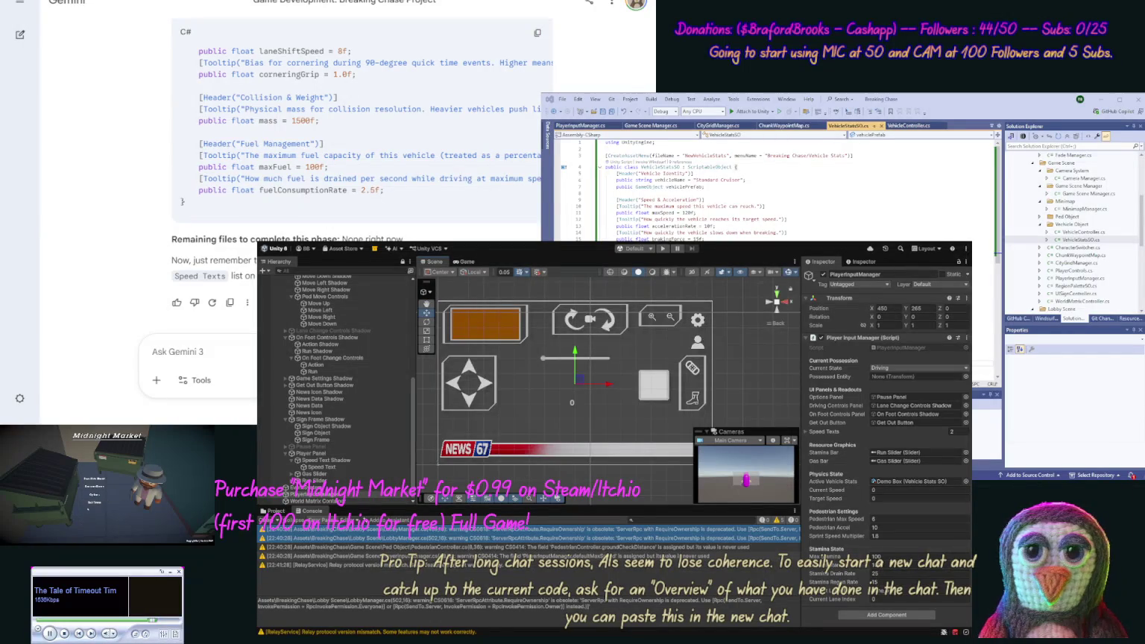
pyautogui.click(240, 354)
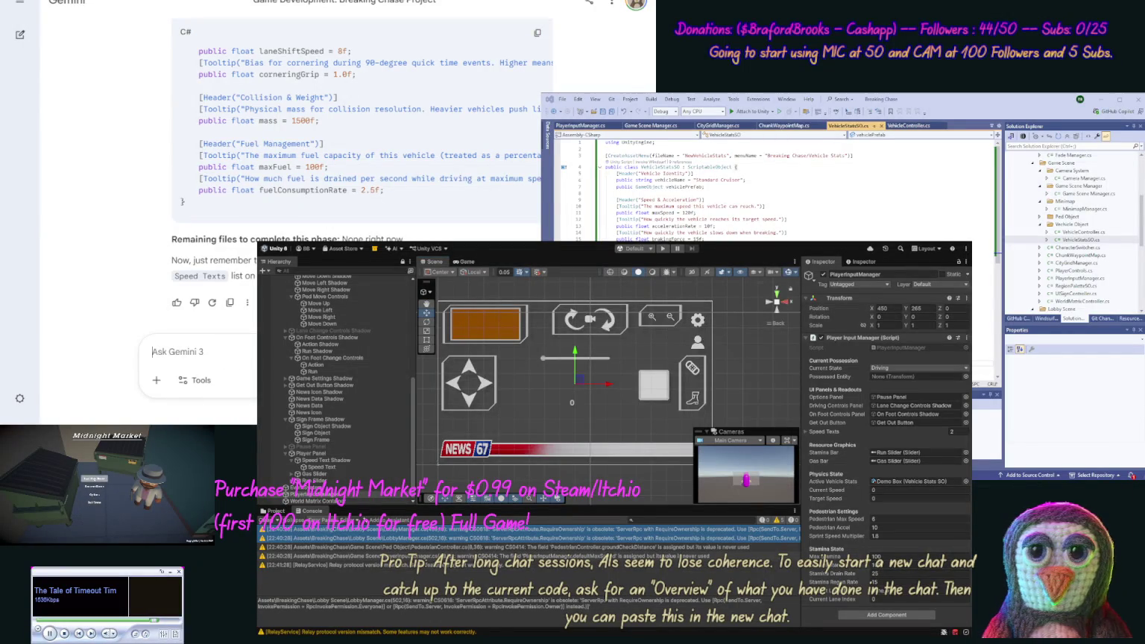
# Request an on-foot panel replacing the lane change panel, with an Action button and stamina-based Run button.
pyautogui.write('Ok w')
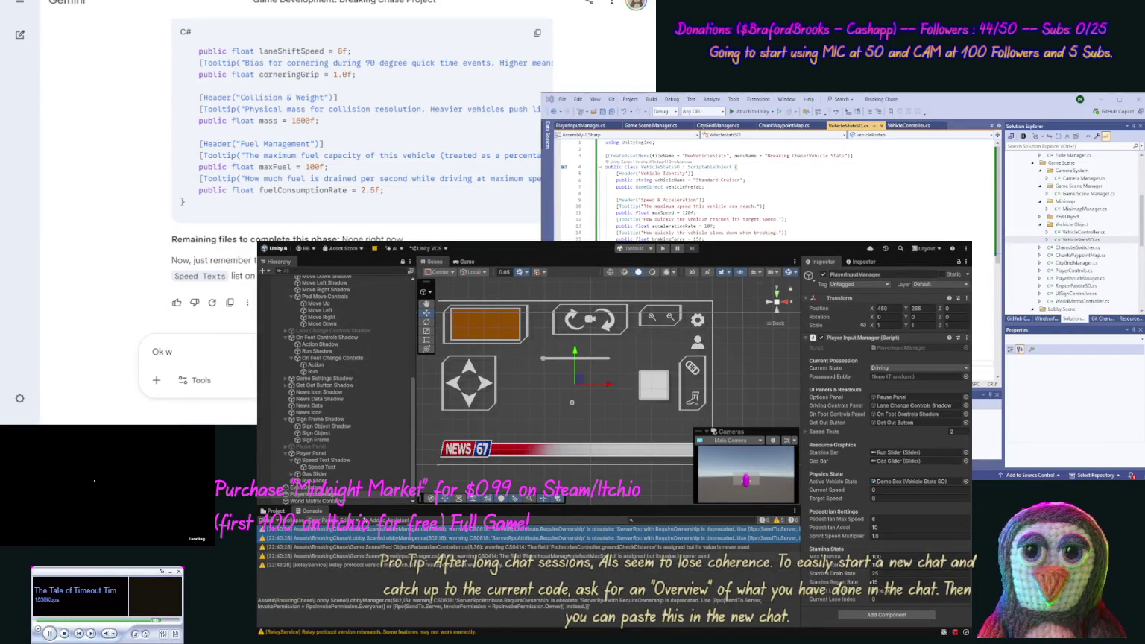
pyautogui.write('hen we g')
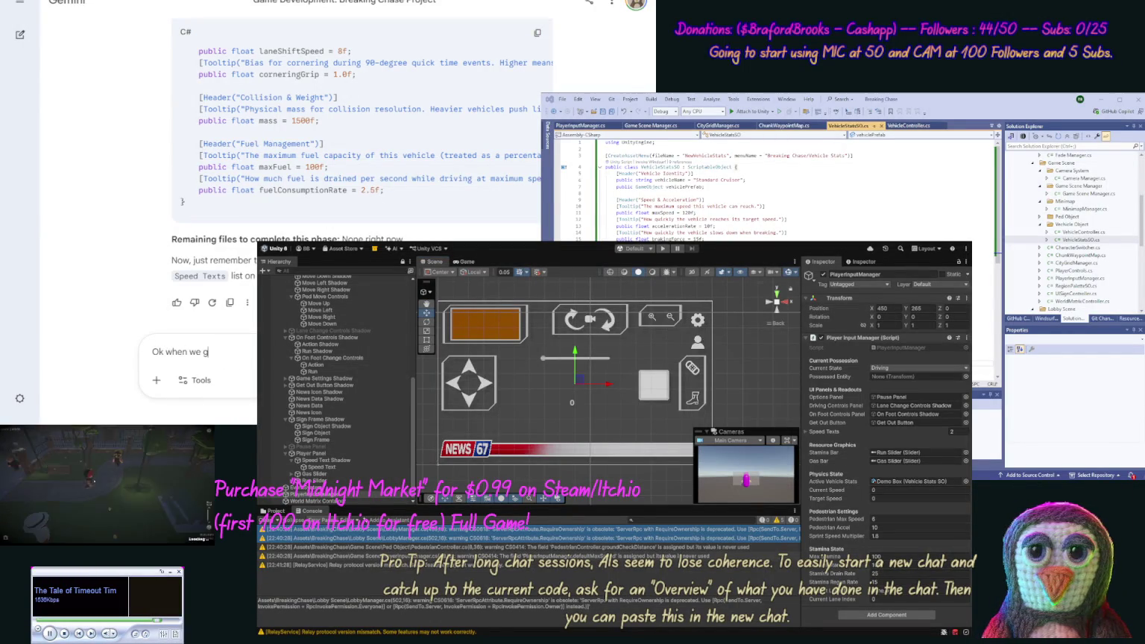
pyautogui.write('oto foot mo')
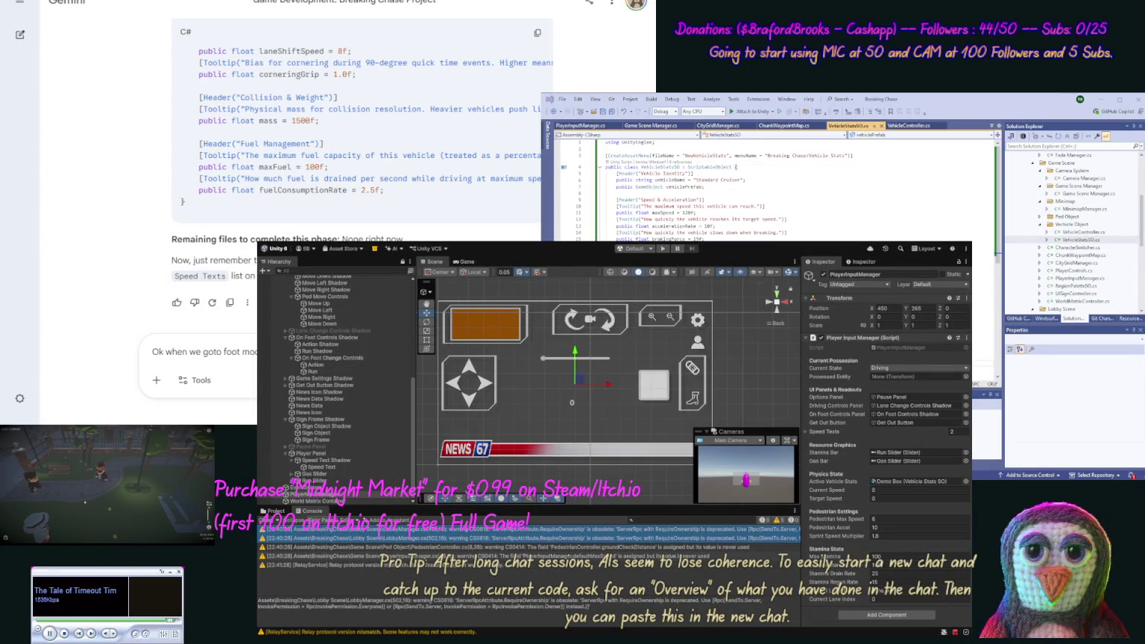
pyautogui.write('change')
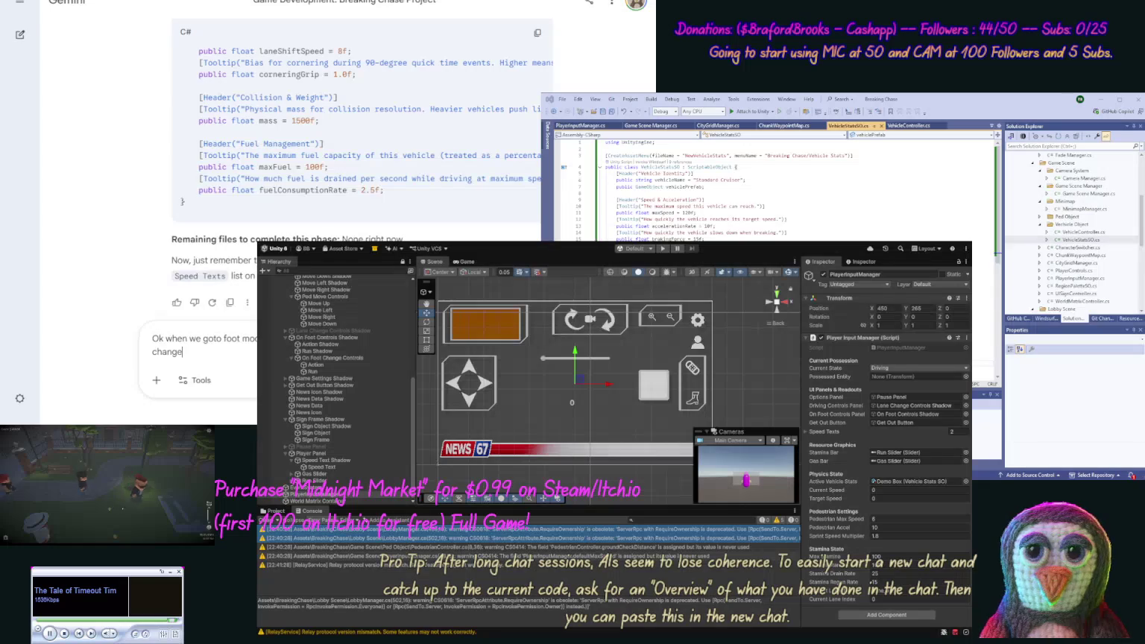
pyautogui.write(' panel and ha a')
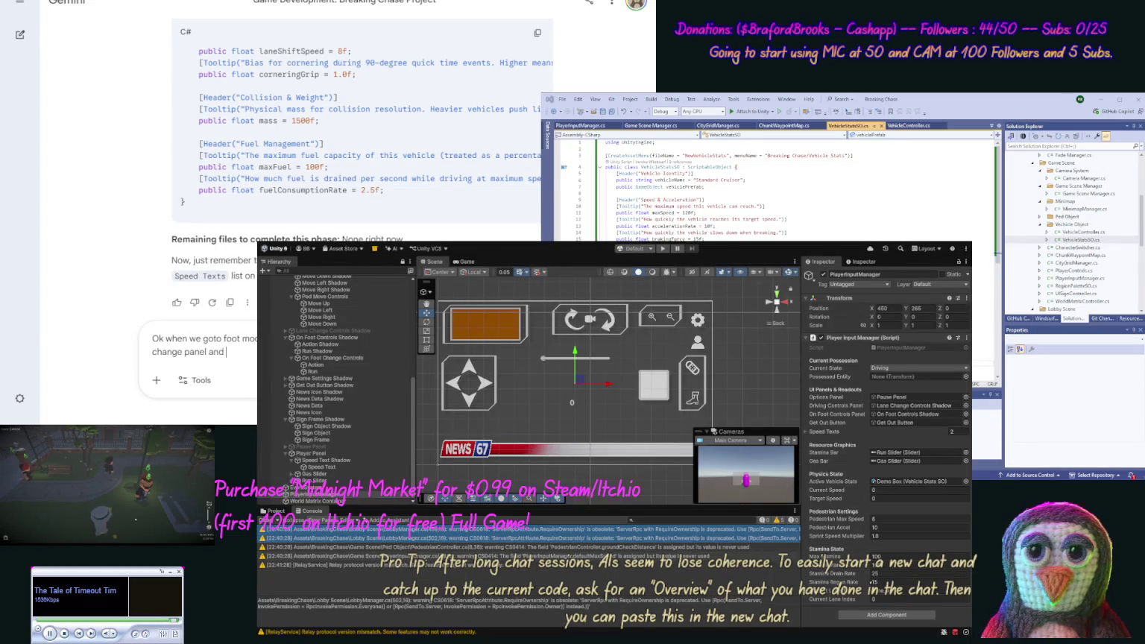
pyautogui.press('BackSpace')
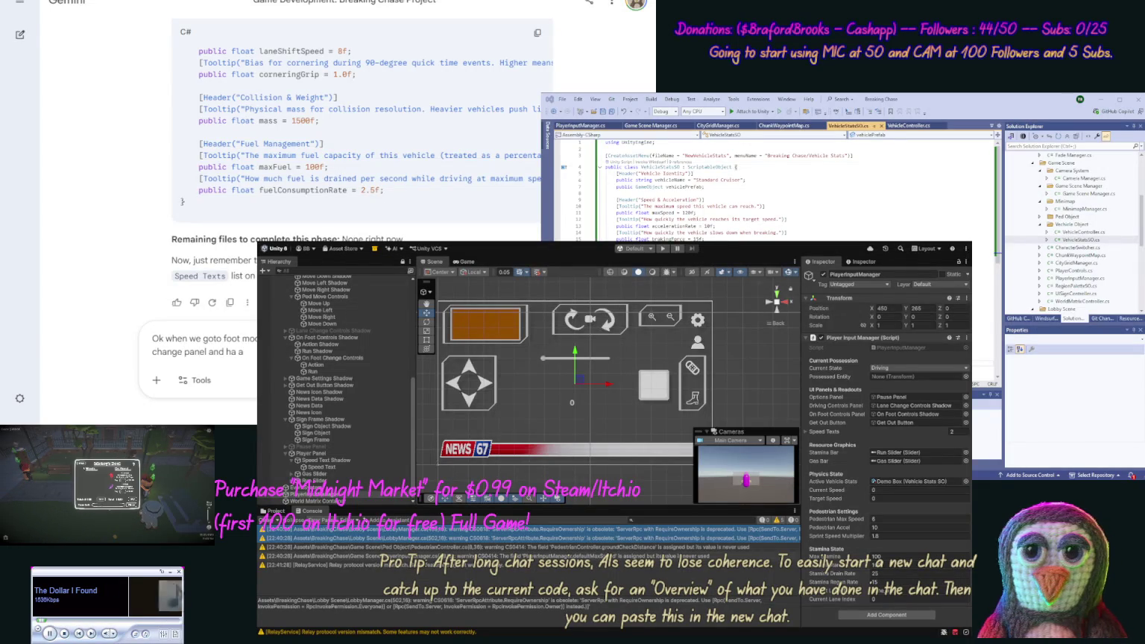
pyautogui.write('s a')
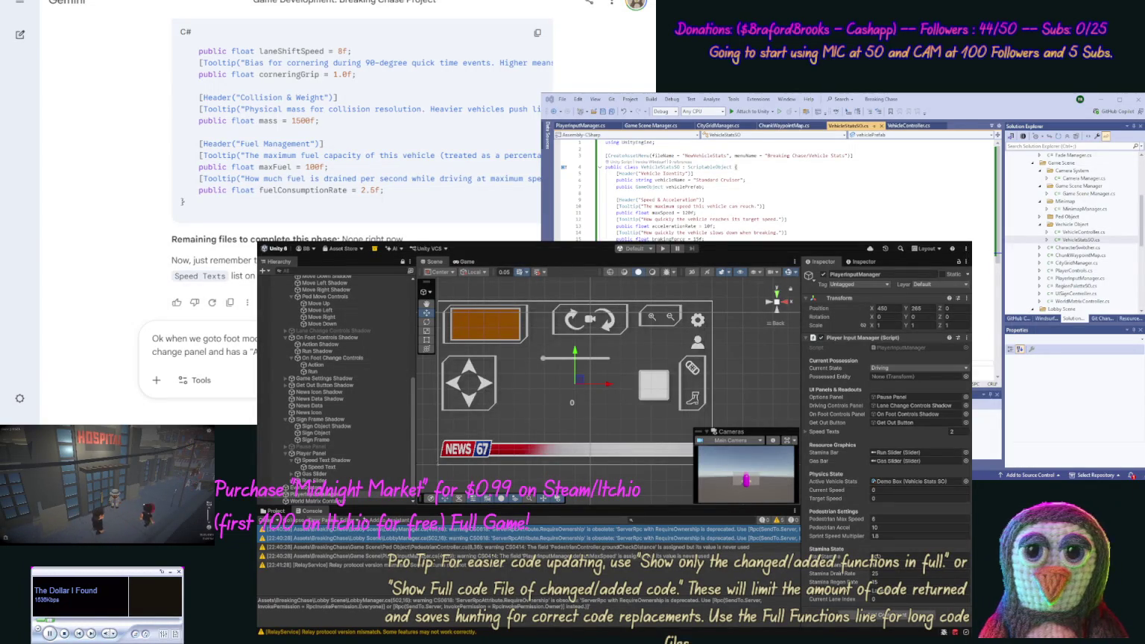
pyautogui.write('into another car if')
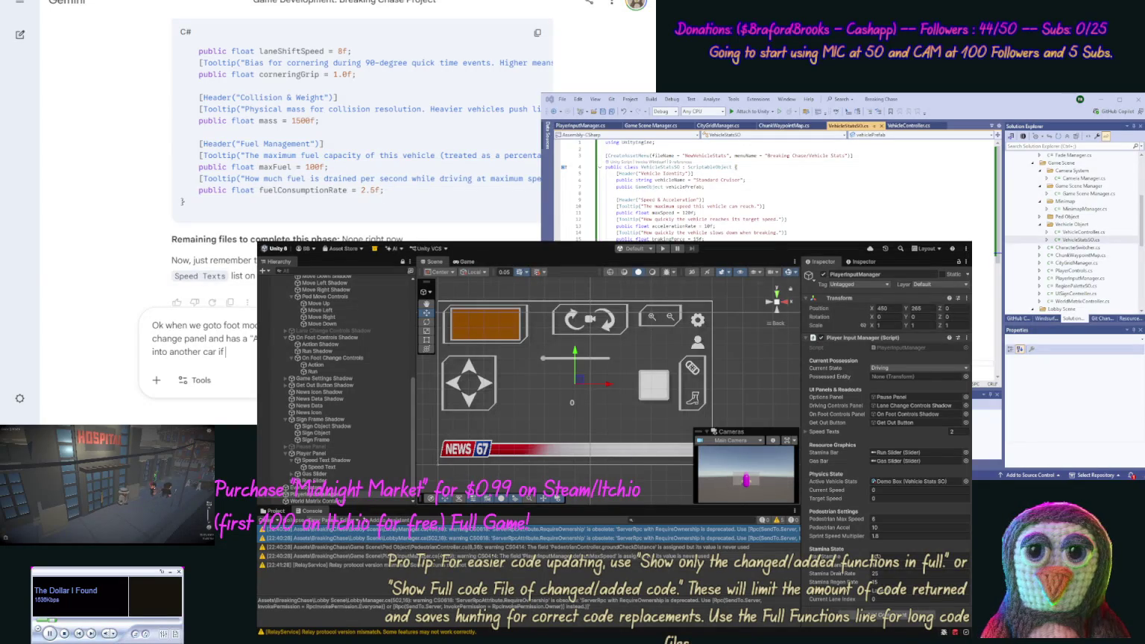
pyautogui.write(' lined up')
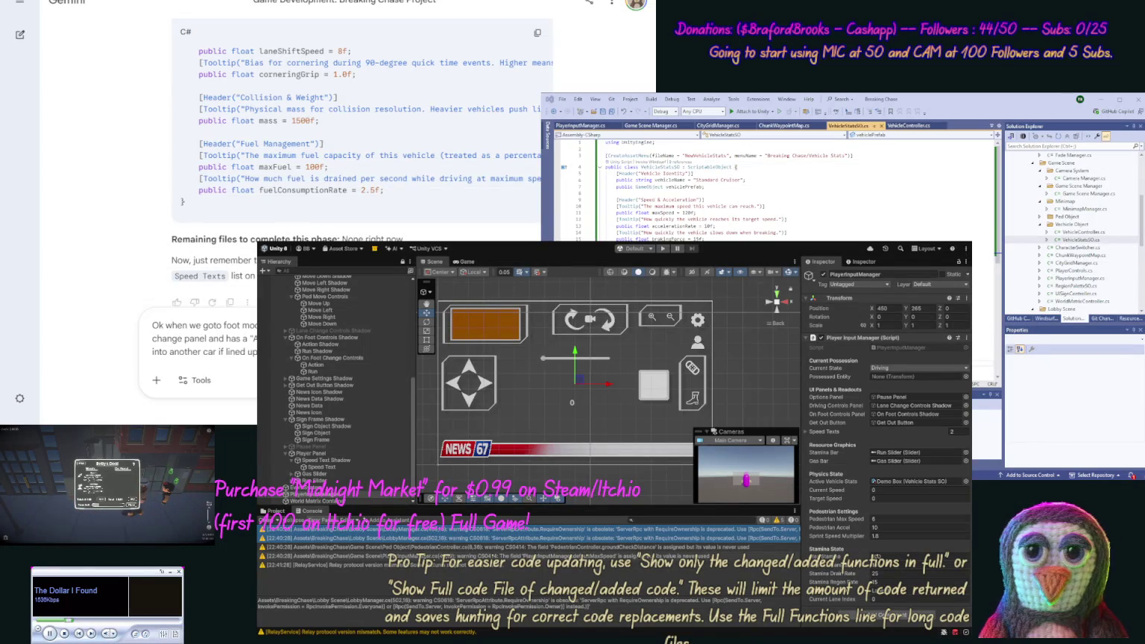
pyautogui.write('and a "Run" button that ')
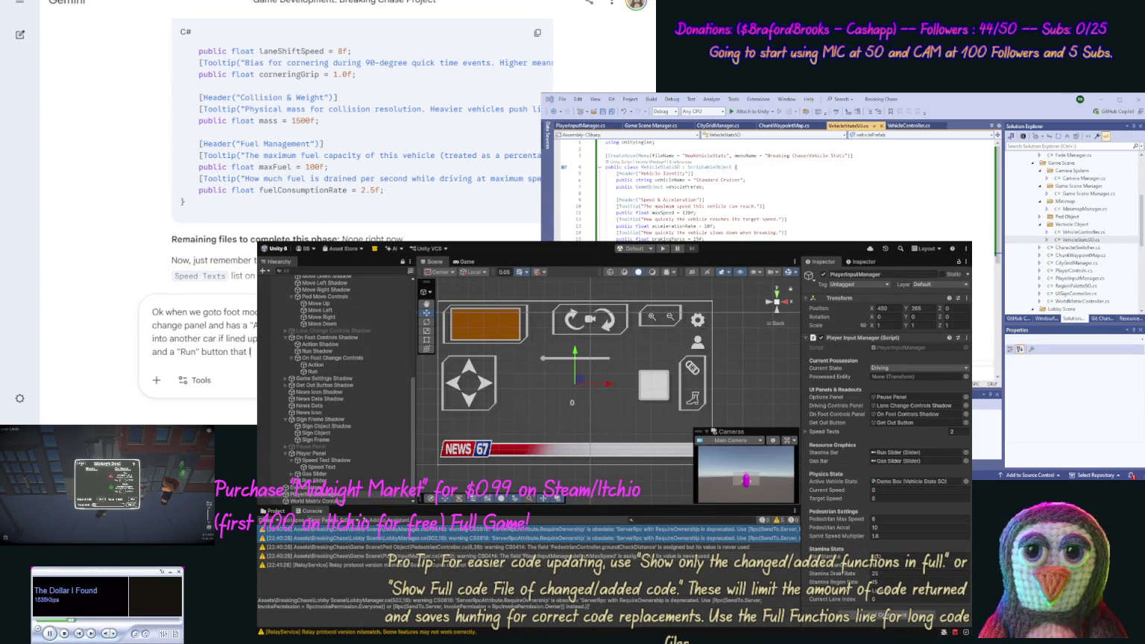
pyautogui.write('a')
pyautogui.write('ll')
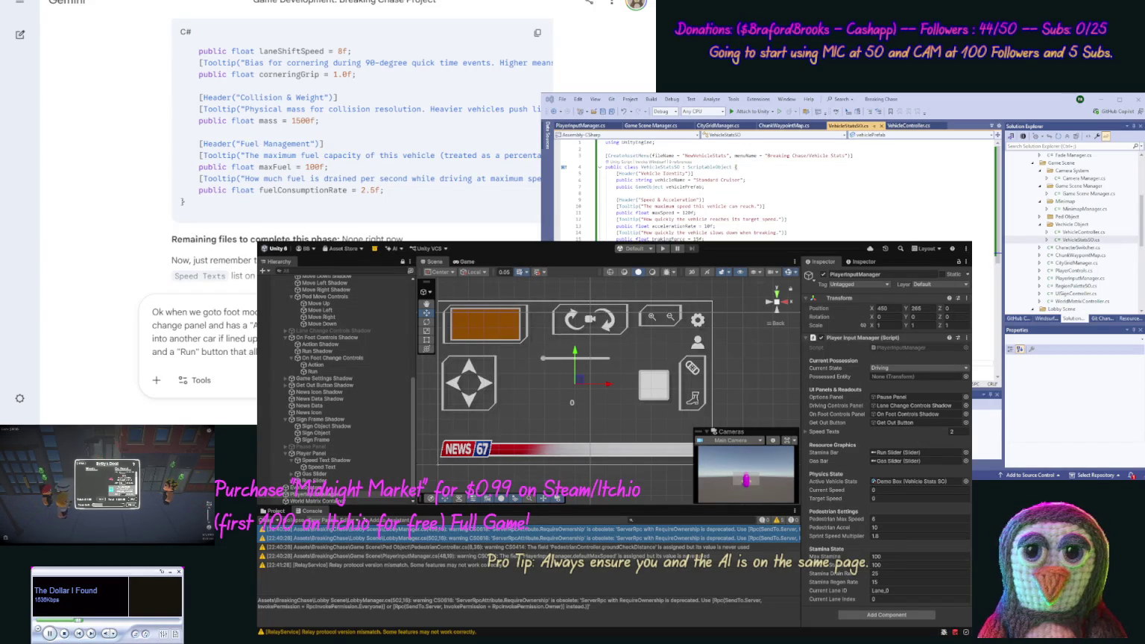
pyautogui.press('Return')
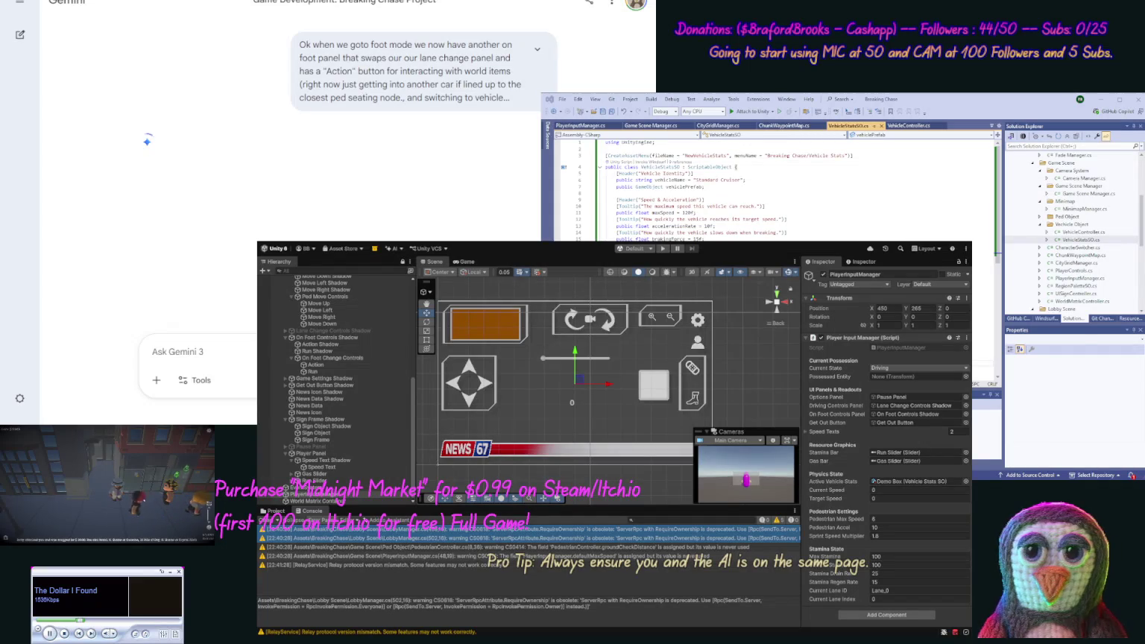
# Stop Gemini's reply, add properties to show and hide the panels to the prompt, and resubmit.
pyautogui.press('Escape')
pyautogui.click(277, 49)
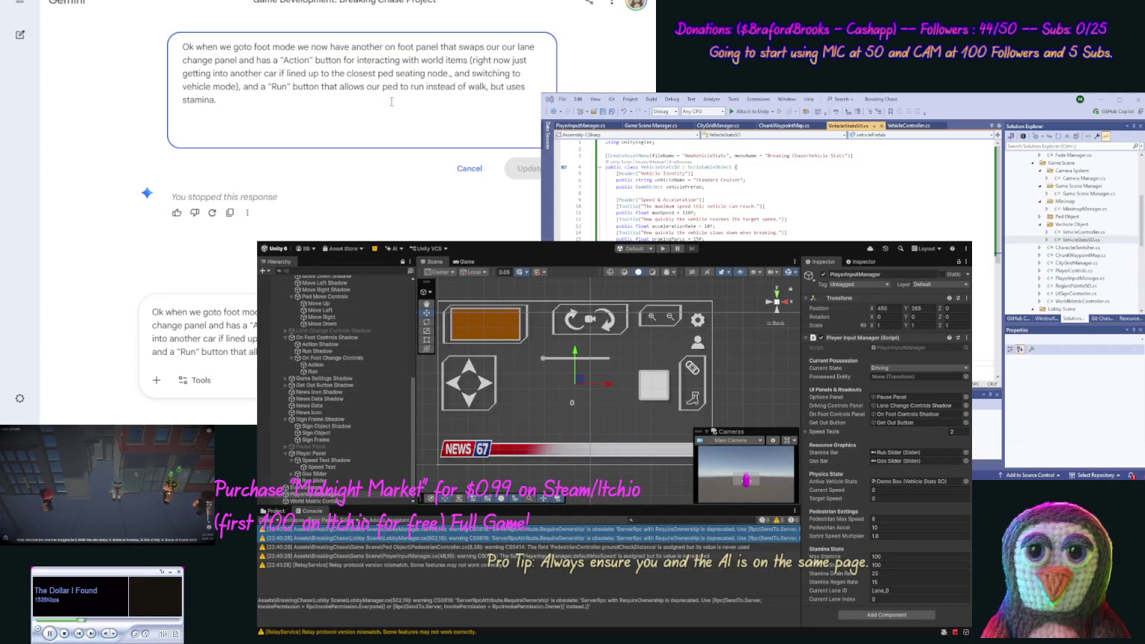
pyautogui.write('We nee')
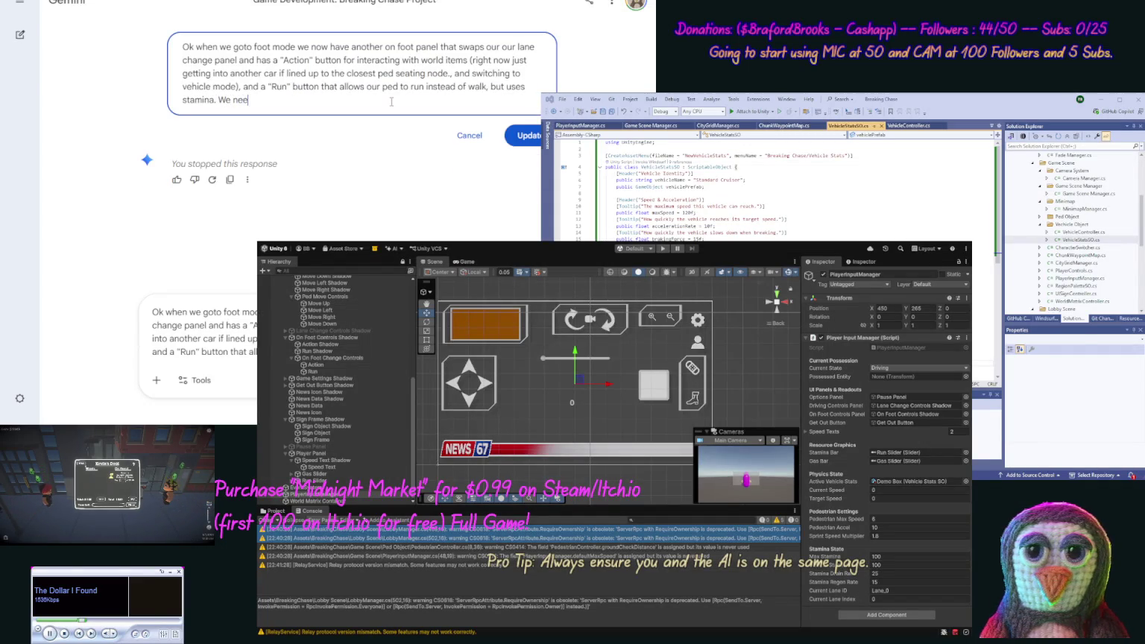
pyautogui.write('d to add t')
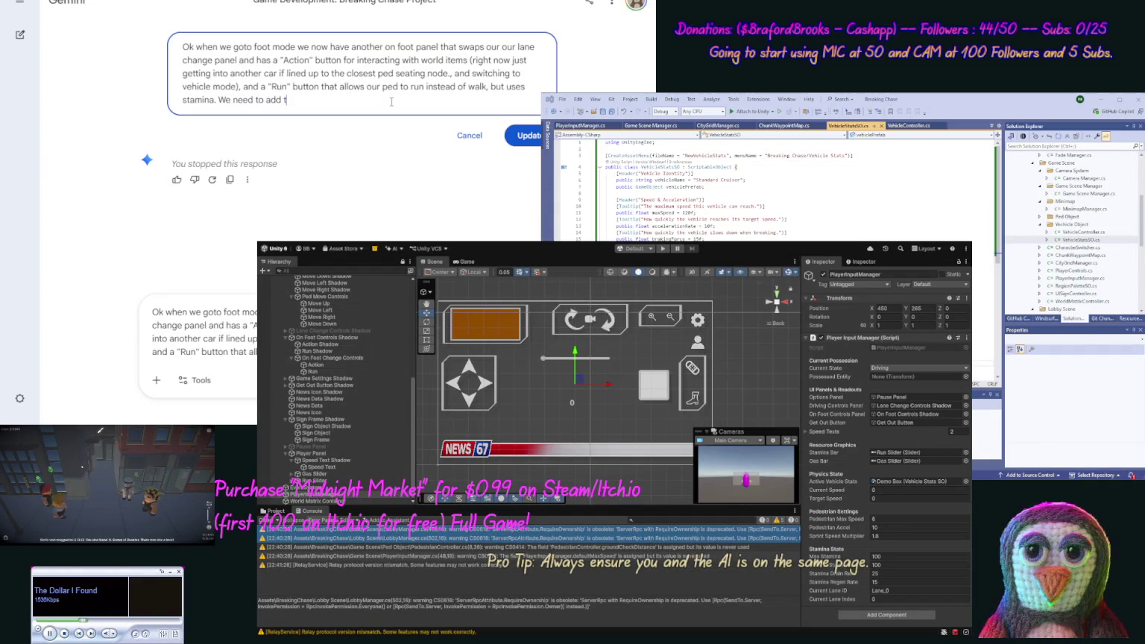
pyautogui.write('hese properties to allow showing and hiding and rember')
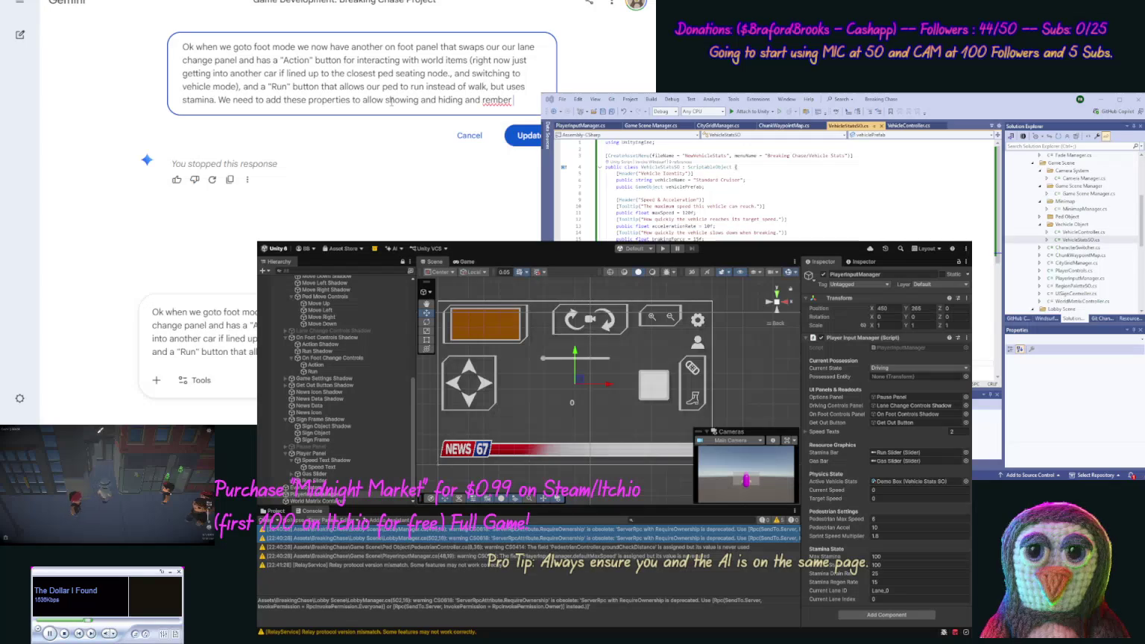
pyautogui.write('our controls')
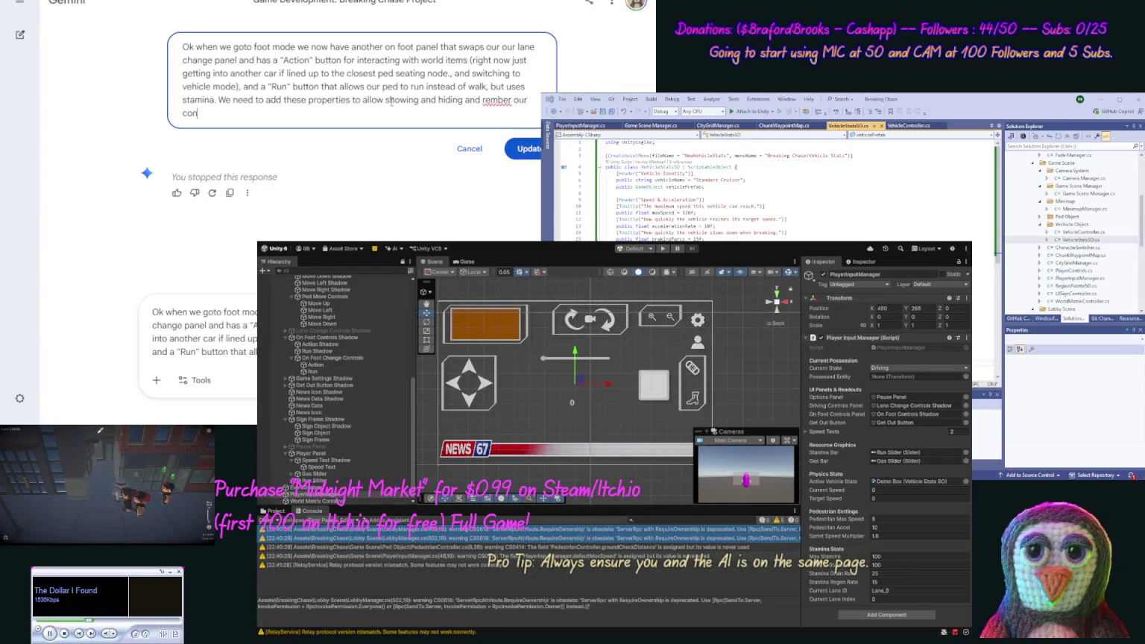
pyautogui.write(' all have sh')
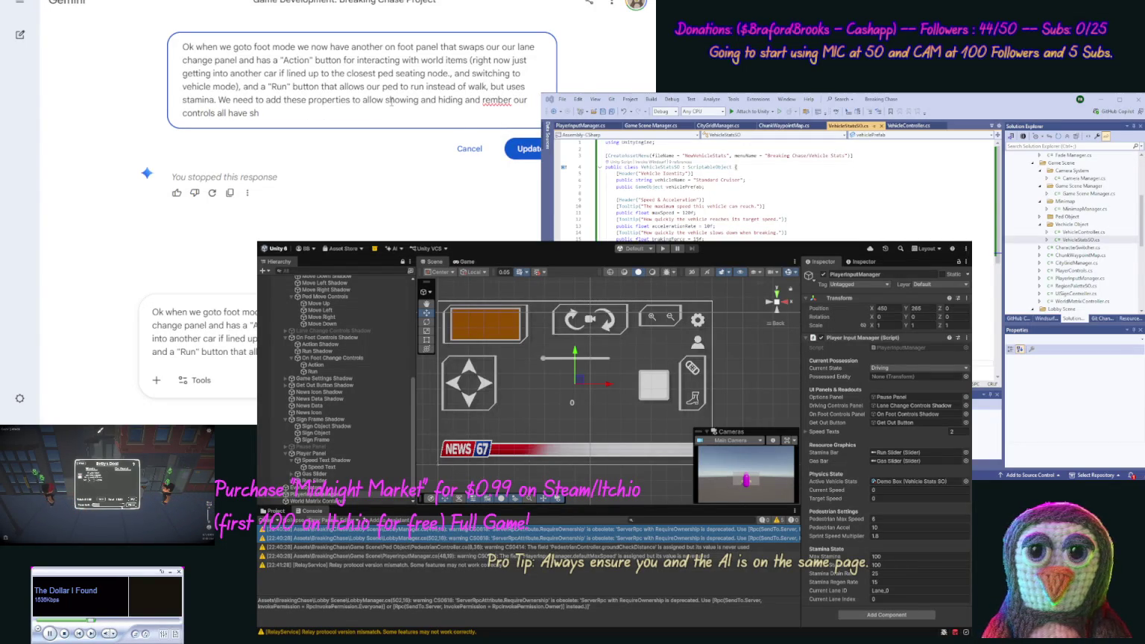
pyautogui.write('adows so ')
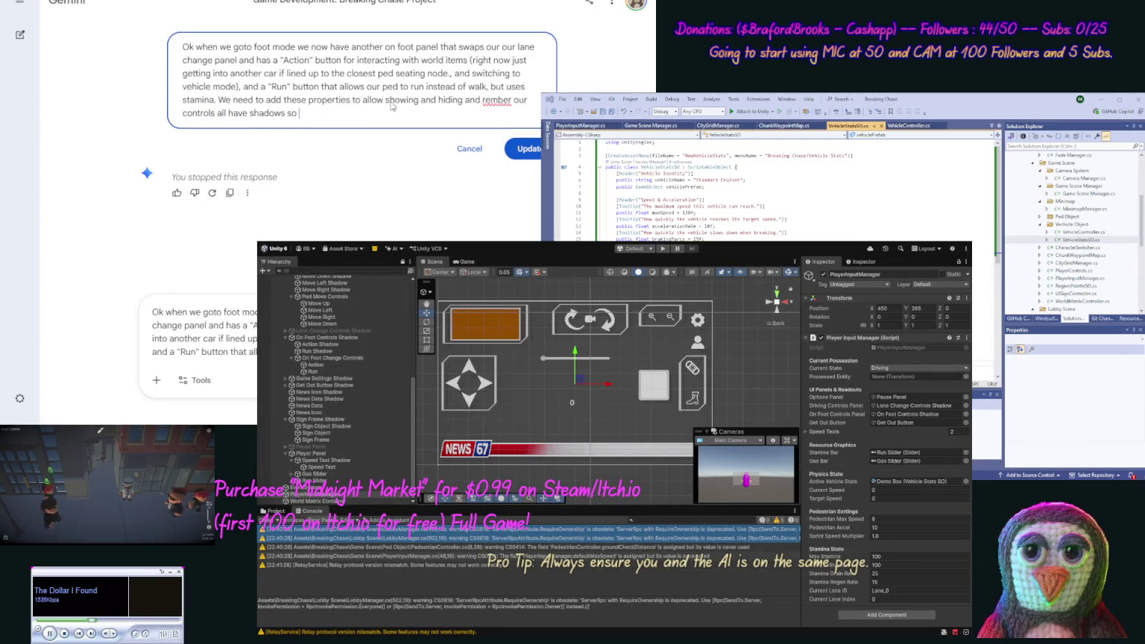
pyautogui.write('change')
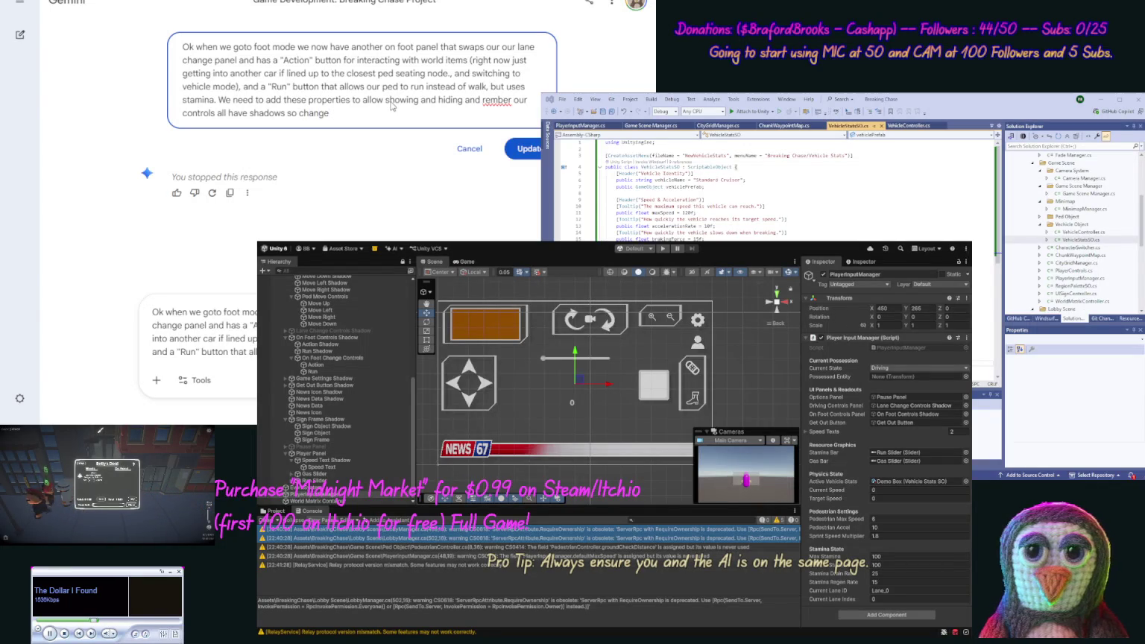
pyautogui.hotkey('ctrl', 'shift', 'Left')
pyautogui.hotkey('ctrl', 'shift', 'Left')
pyautogui.hotkey('ctrl', 'shift', 'Left')
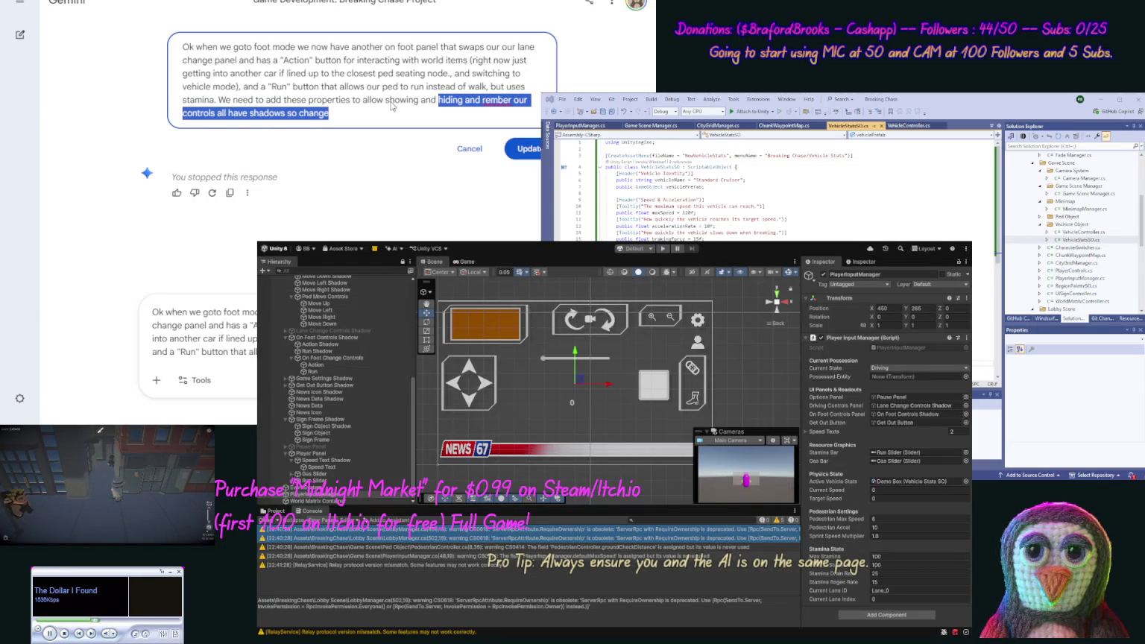
pyautogui.hotkey('shift', 'Left')
pyautogui.write('.')
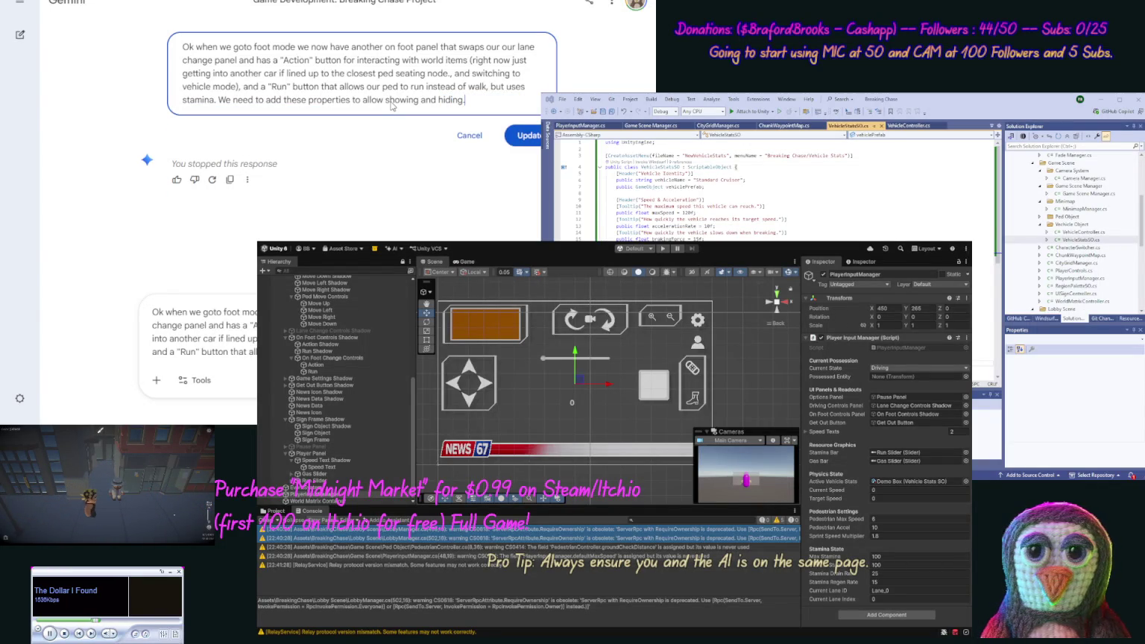
pyautogui.press('Return')
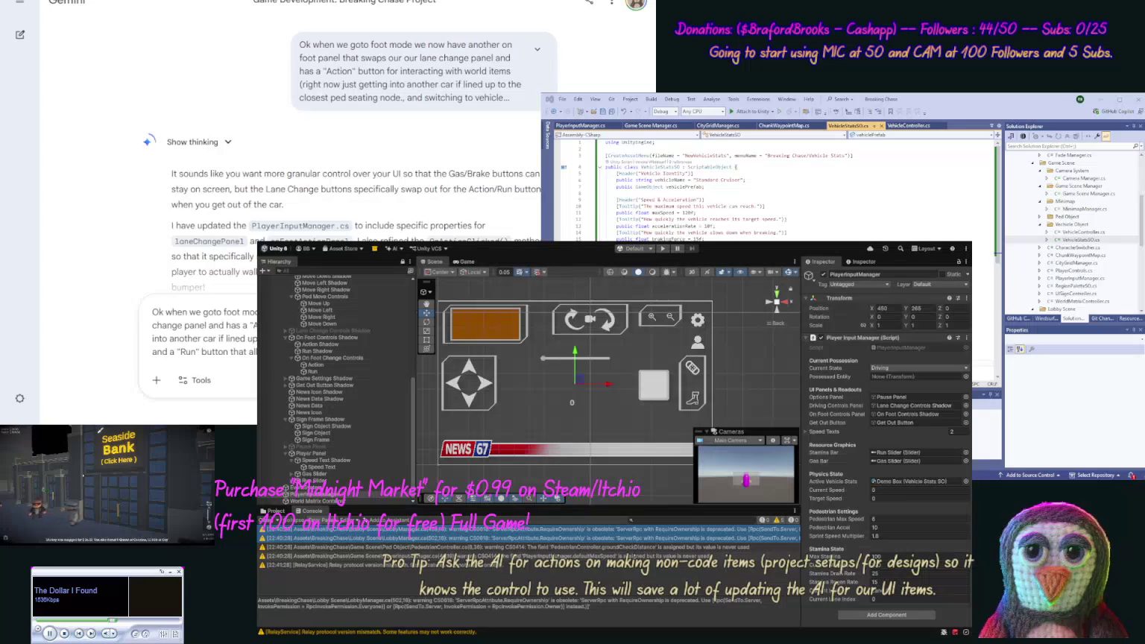
# Clear the leftover prompt draft and copy the updated PlayerInputManager.cs code from Gemini.
pyautogui.hotkey('ctrl', 'a')
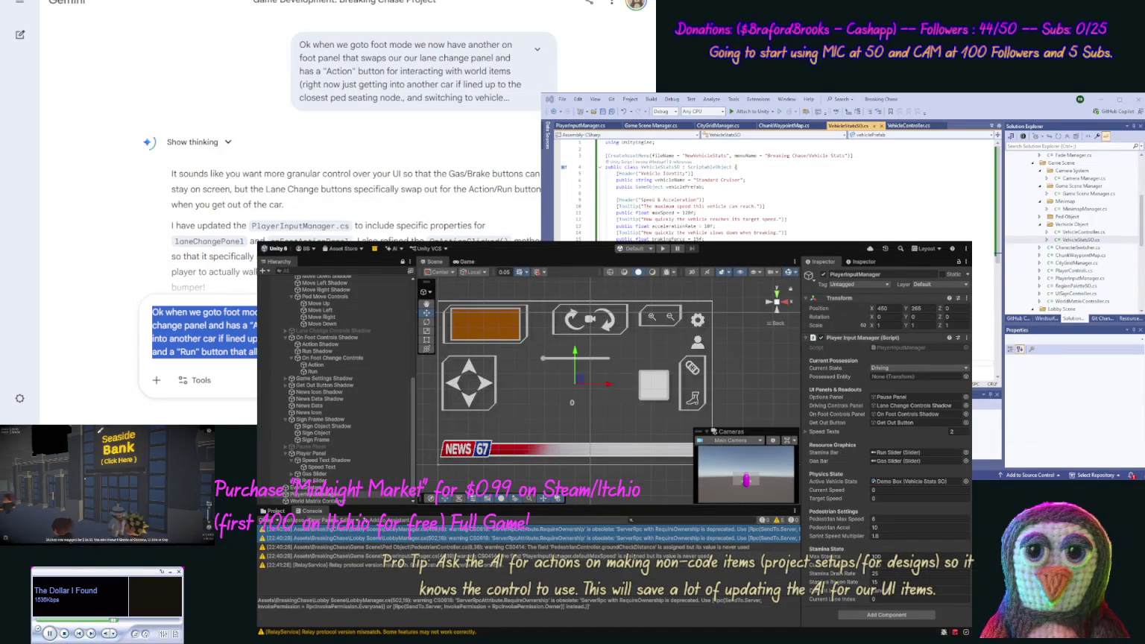
pyautogui.hotkey('ctrl', 'x')
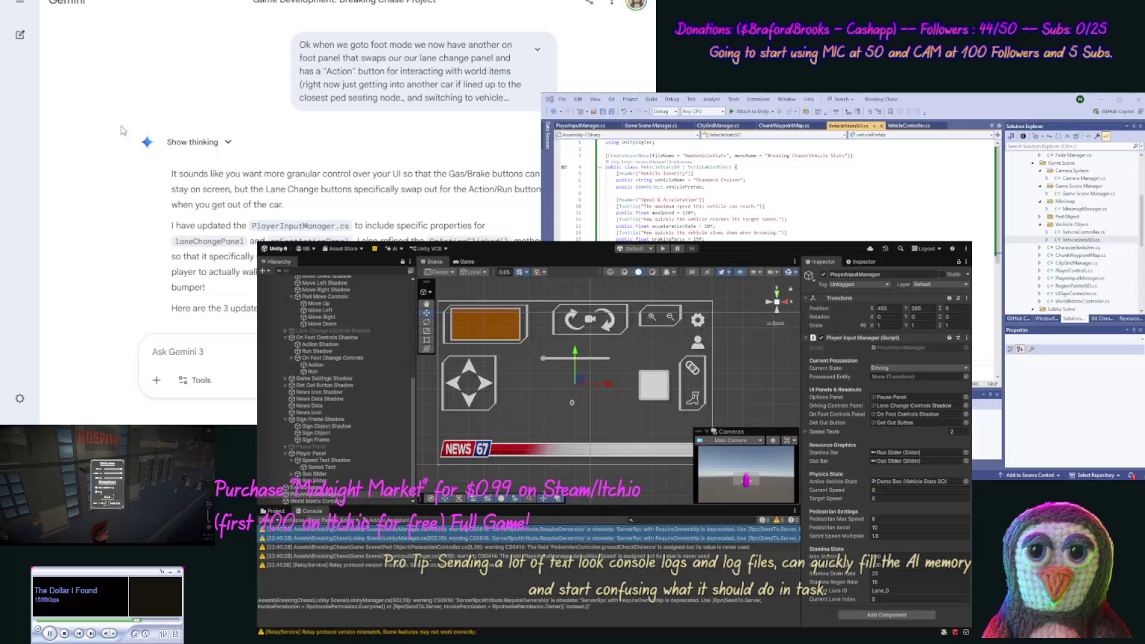
pyautogui.scroll(-2, 116, 138)
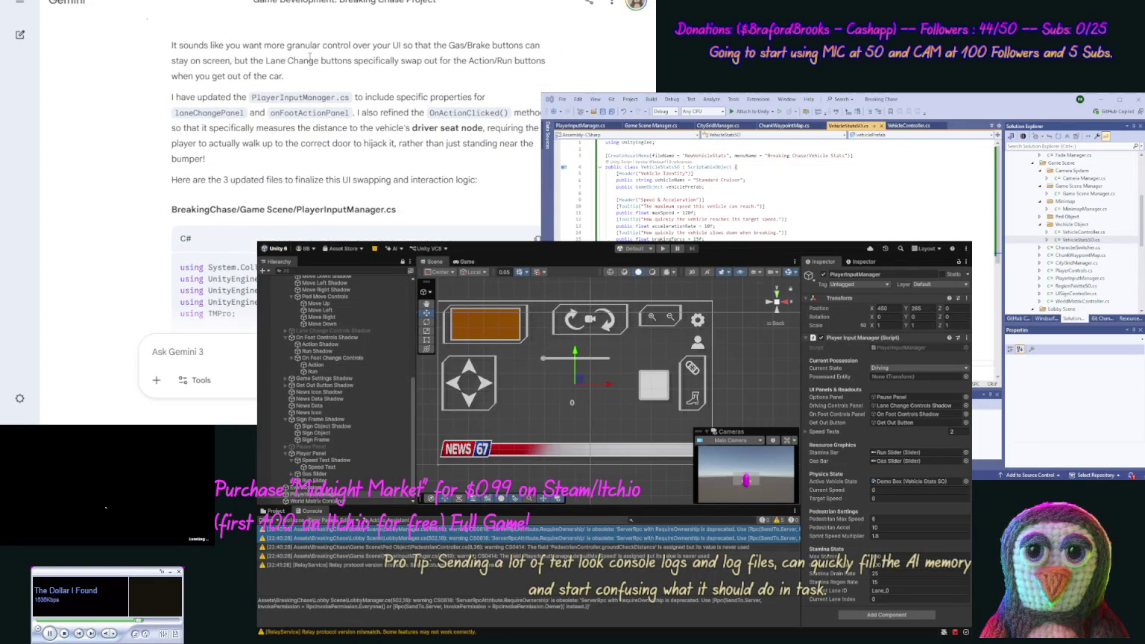
pyautogui.click(534, 237)
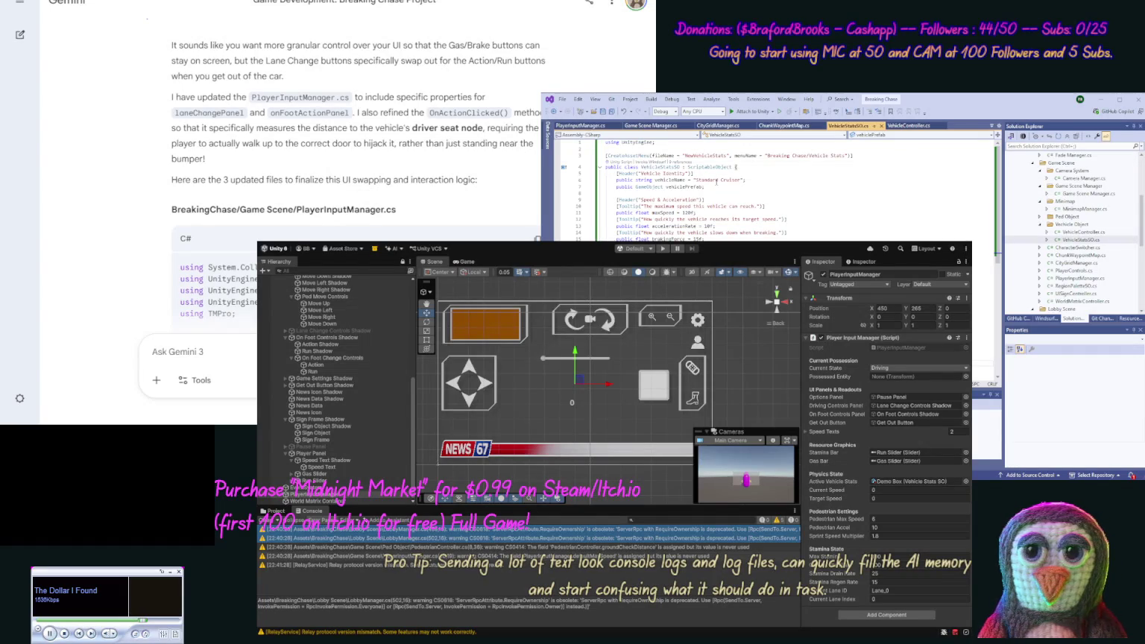
# Paste the copied code into PlayerInputManager.cs in Visual Studio.
pyautogui.hotkey('ctrl', 'Tab')
pyautogui.hotkey('ctrl', 'v')
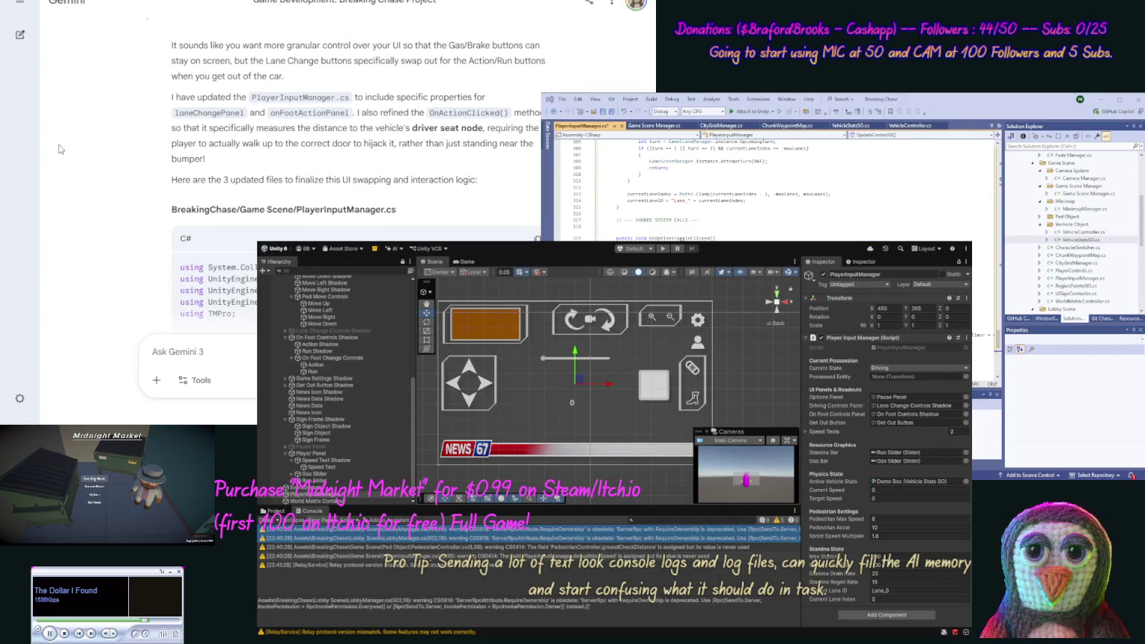
pyautogui.scroll(-5, 98, 219)
pyautogui.scroll(-10, 97, 220)
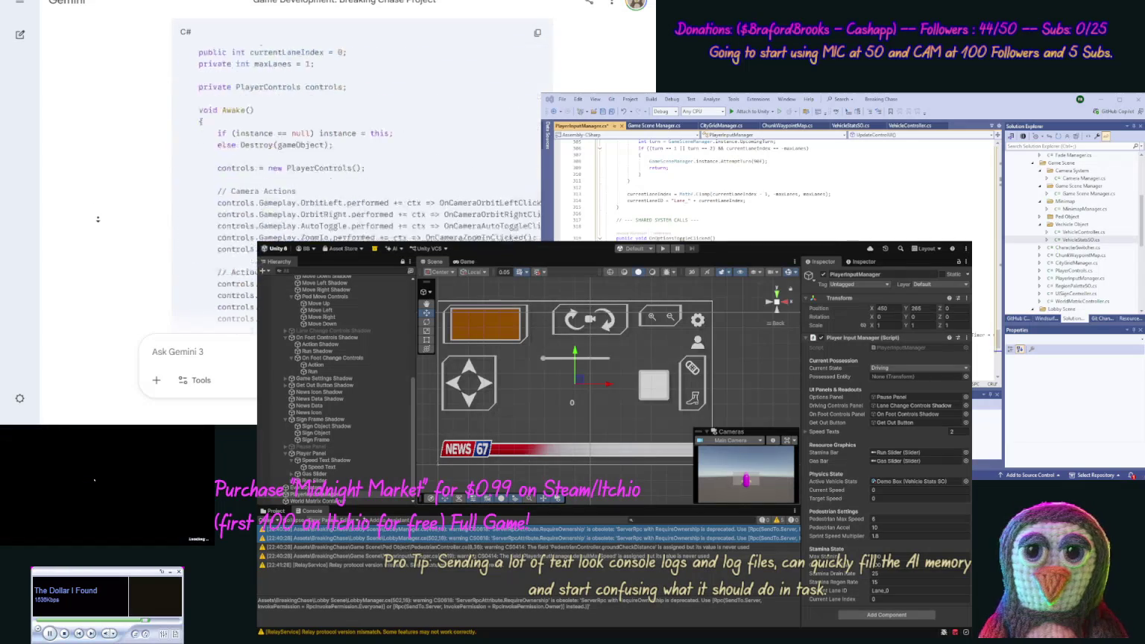
pyautogui.scroll(-10, 97, 219)
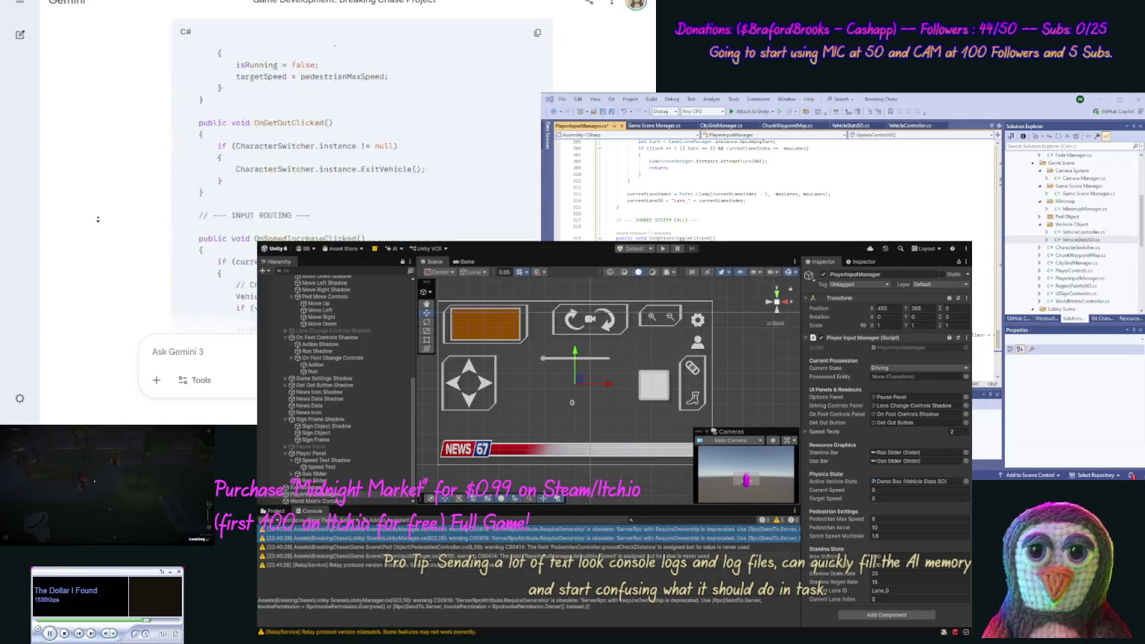
pyautogui.scroll(-10, 100, 223)
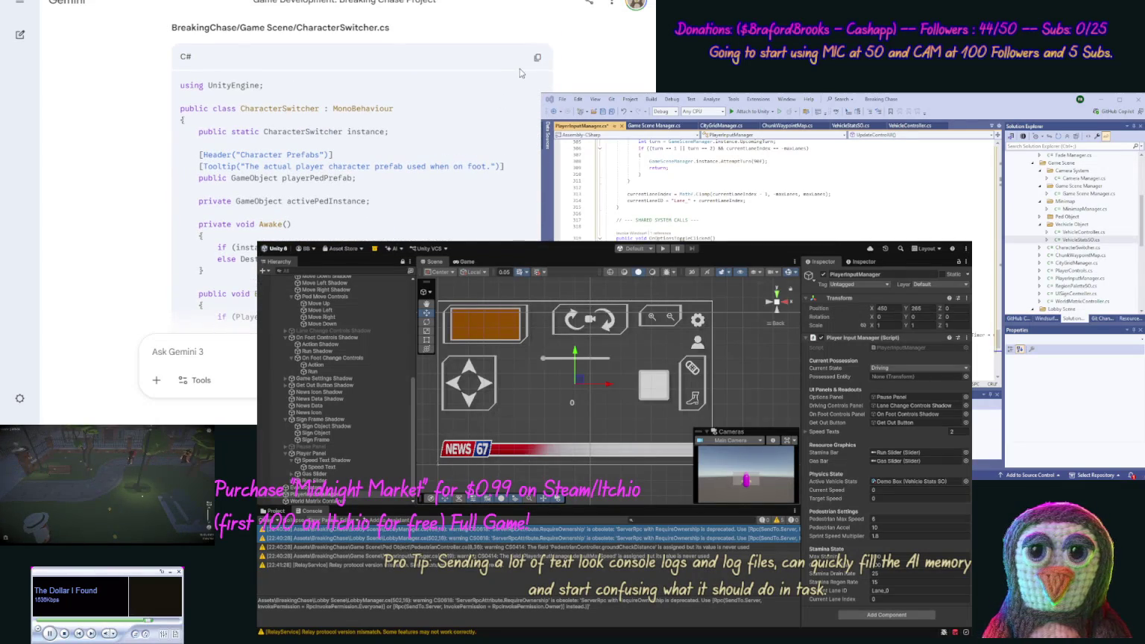
# Replace CharacterSwitcher.cs contents with Gemini's new CharacterSwitcher code.
pyautogui.click(537, 57)
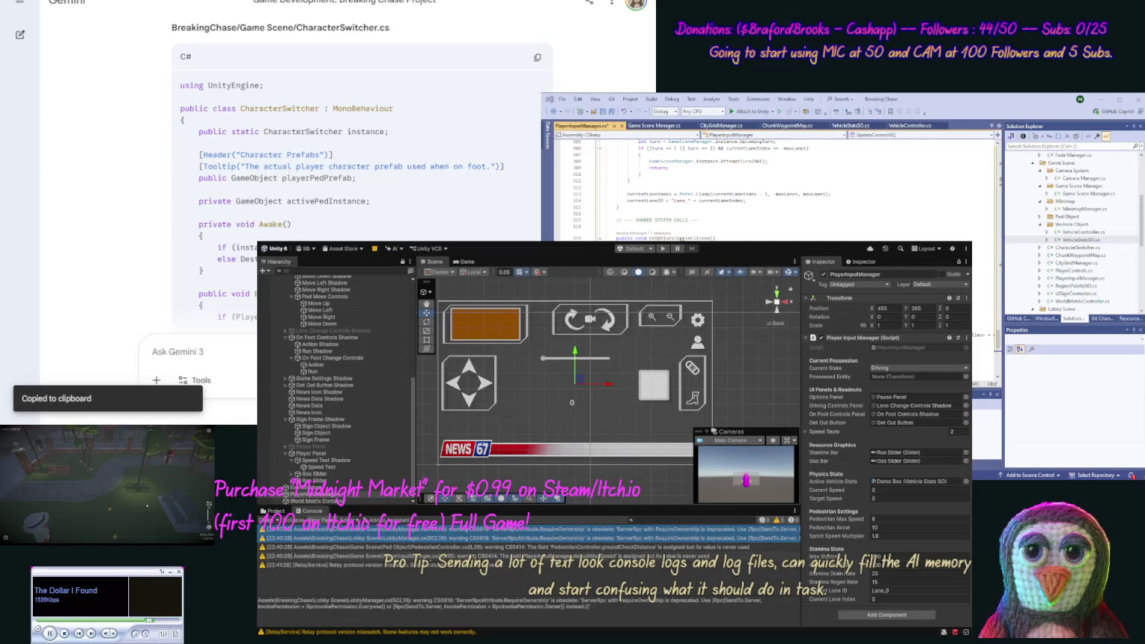
pyautogui.doubleClick(1077, 247)
pyautogui.hotkey('ctrl', 'a')
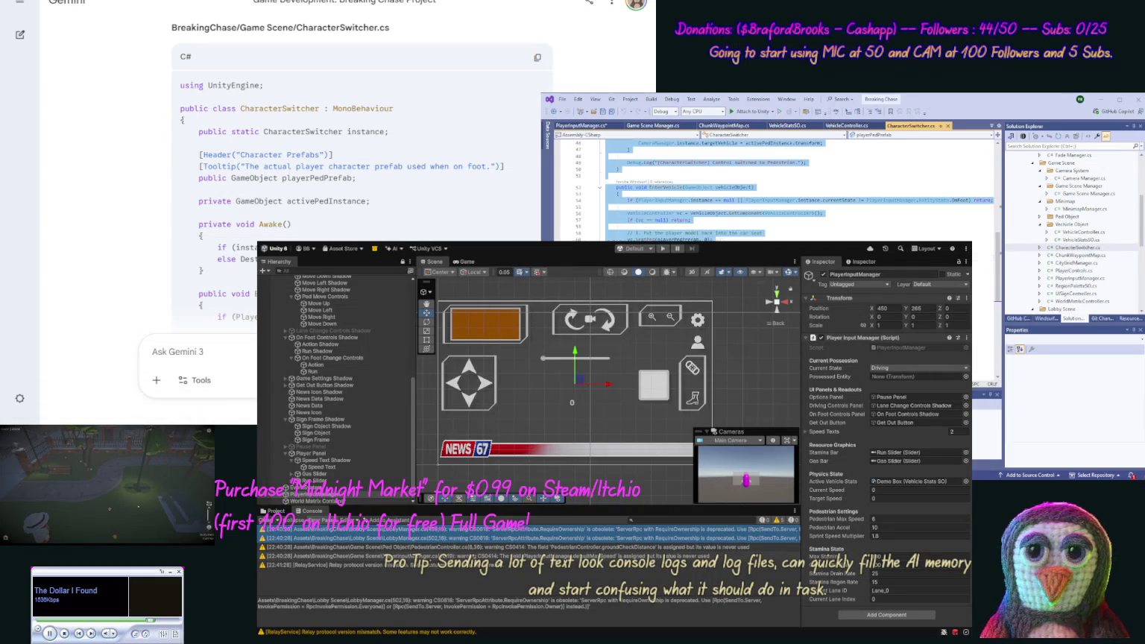
pyautogui.hotkey('ctrl', 'v')
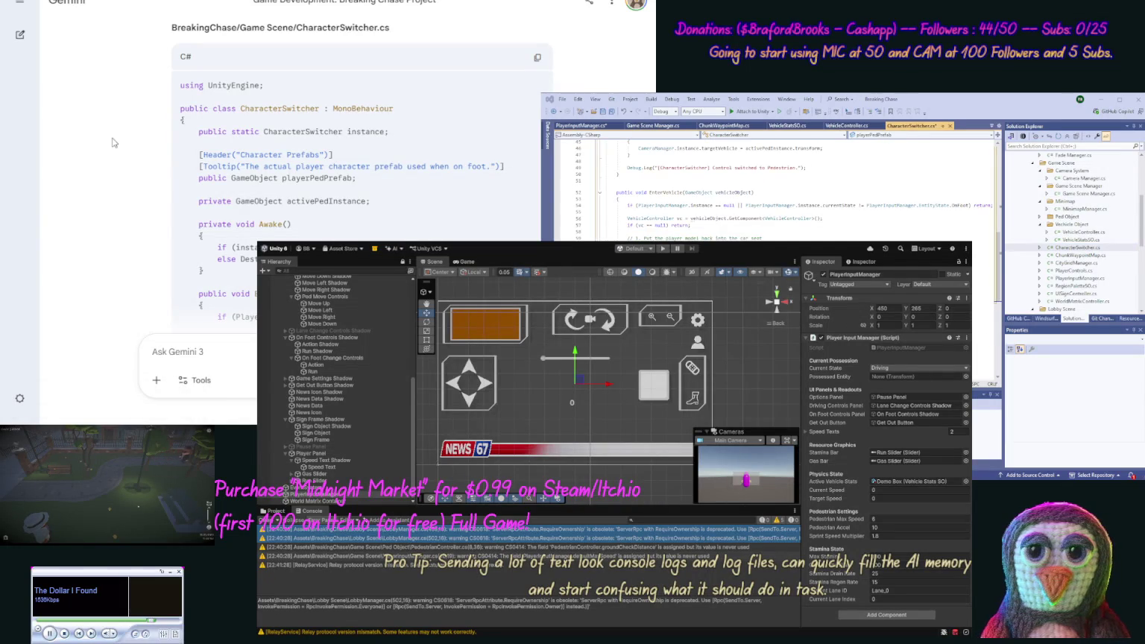
# Replace VehicleController.cs contents with Gemini's new VehicleController code.
pyautogui.scroll(-15, 110, 211)
pyautogui.scroll(-10, 110, 211)
pyautogui.scroll(9, 117, 166)
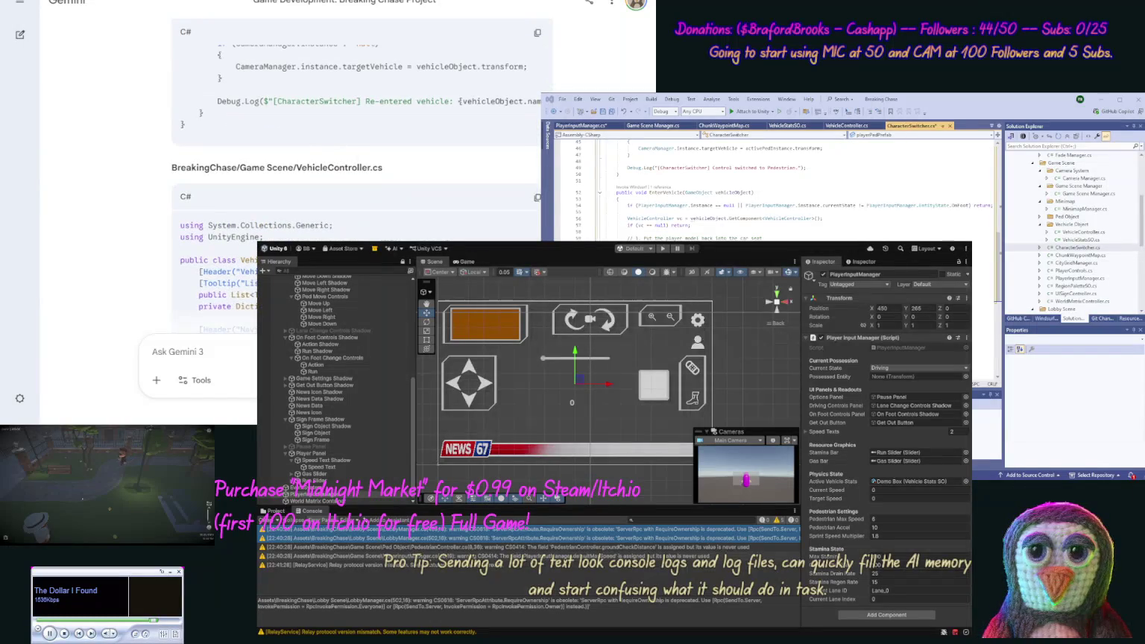
pyautogui.click(527, 202)
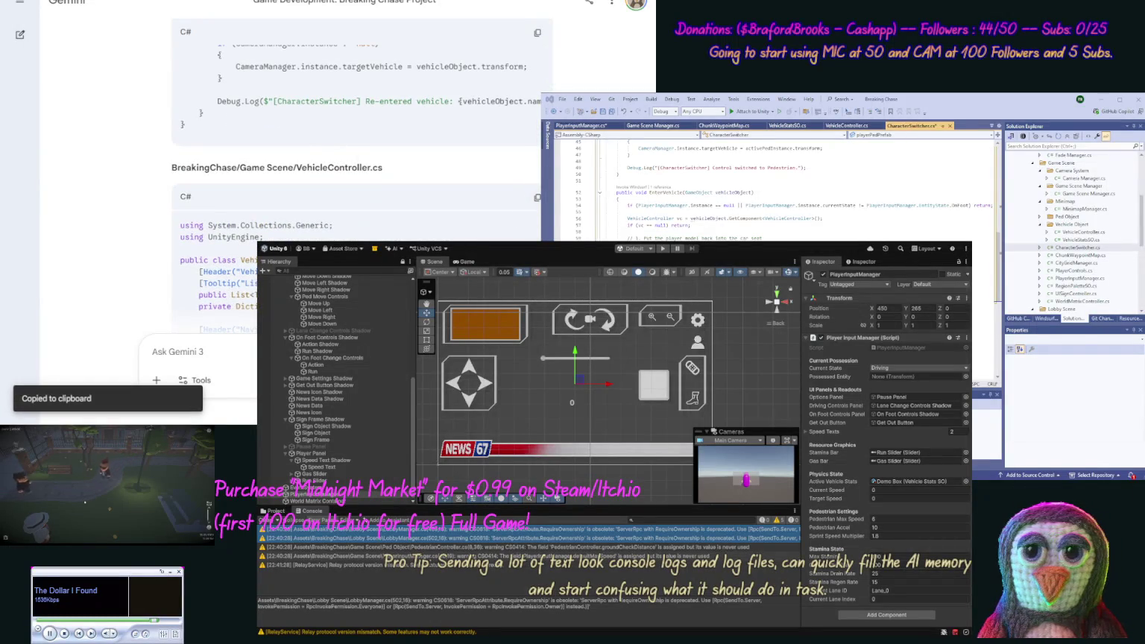
pyautogui.doubleClick(1077, 232)
pyautogui.hotkey('ctrl', 'a')
pyautogui.hotkey('ctrl', 'v')
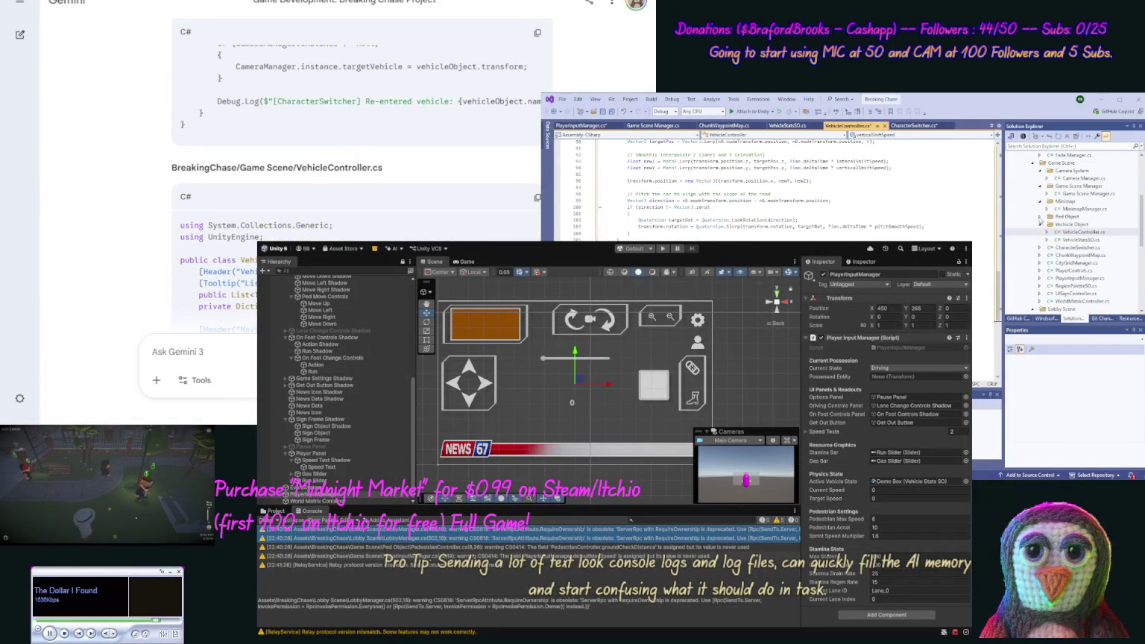
pyautogui.click(65, 224)
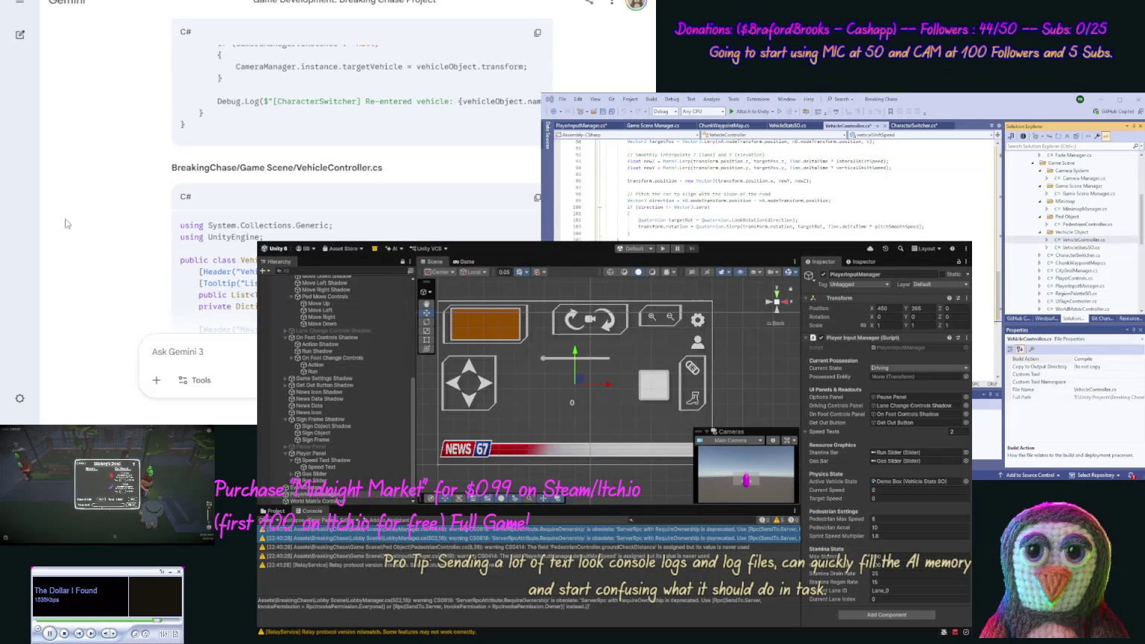
pyautogui.scroll(-15, 131, 276)
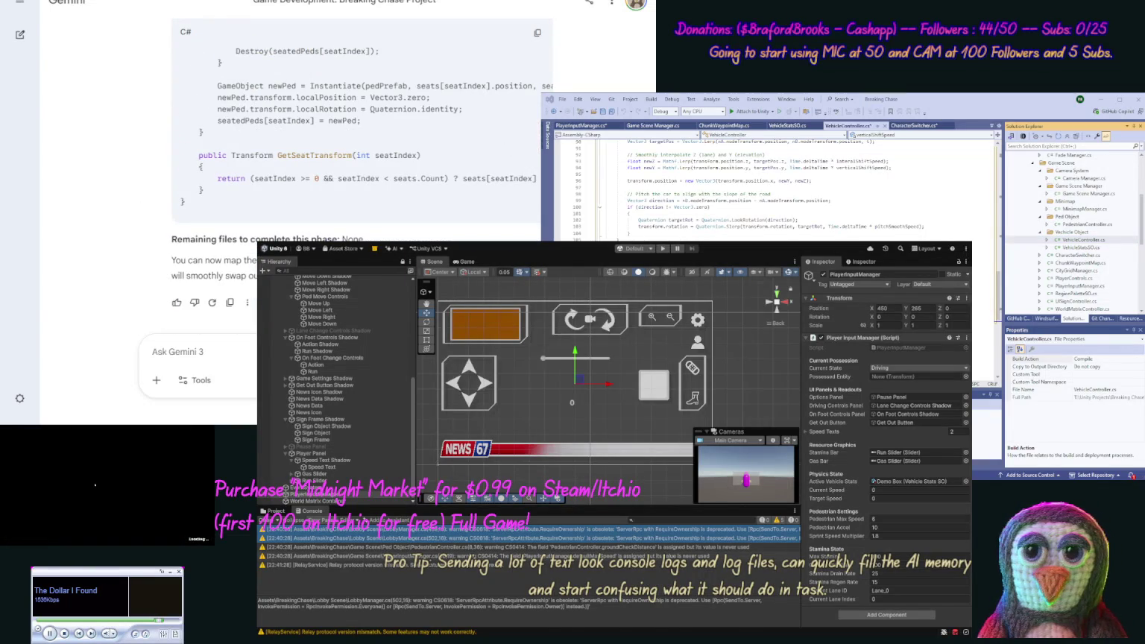
# Send Gemini 'ok now we need to update the ped controller script.'.
pyautogui.write('ok now')
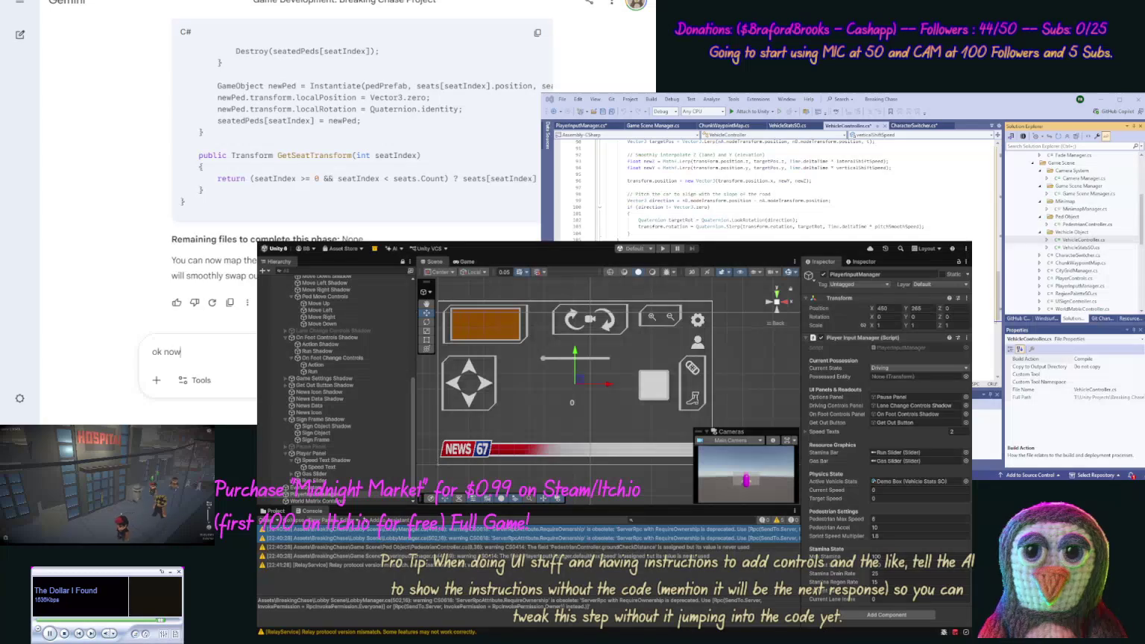
pyautogui.write(' we need to ')
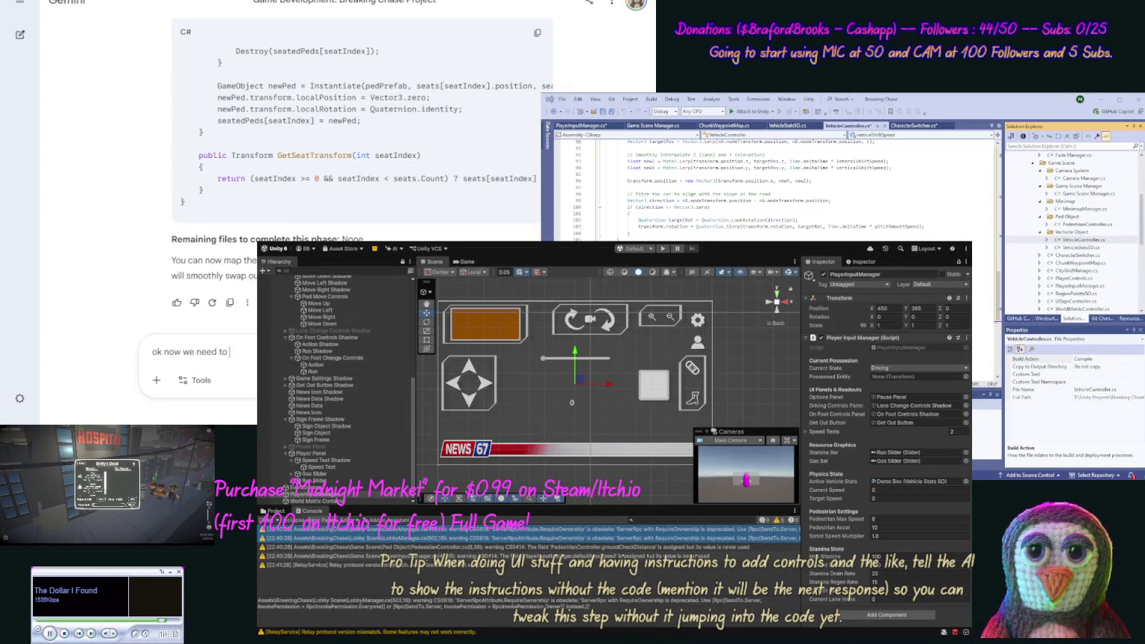
pyautogui.write('update')
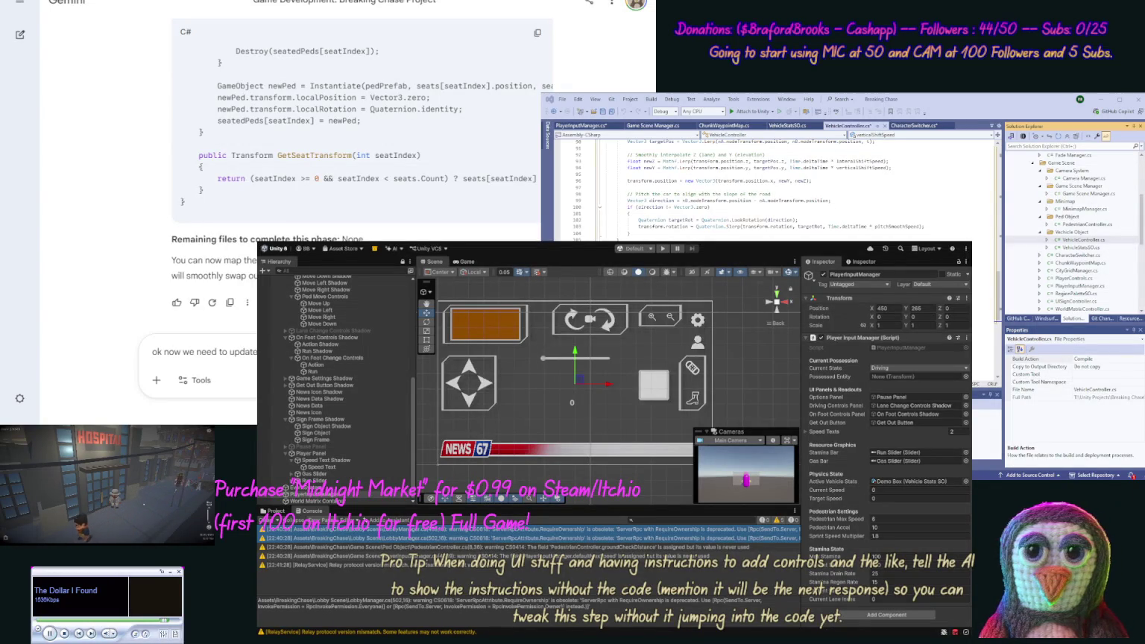
pyautogui.press('Return')
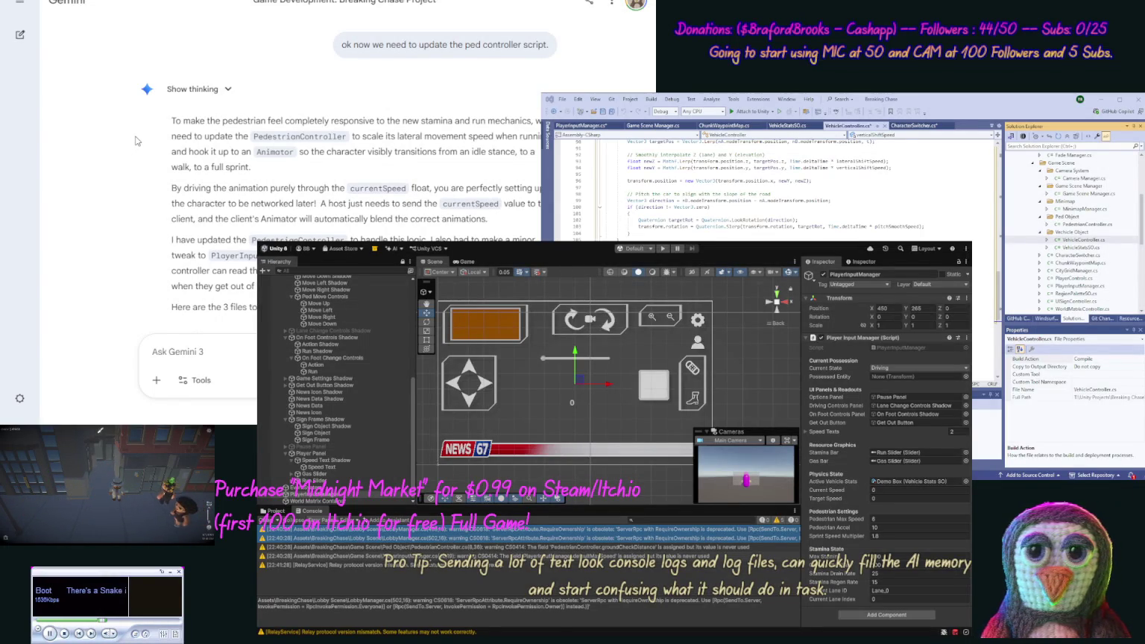
# Replace PedestrianController.cs contents with Gemini's new PedestrianController code.
pyautogui.scroll(-3, 137, 176)
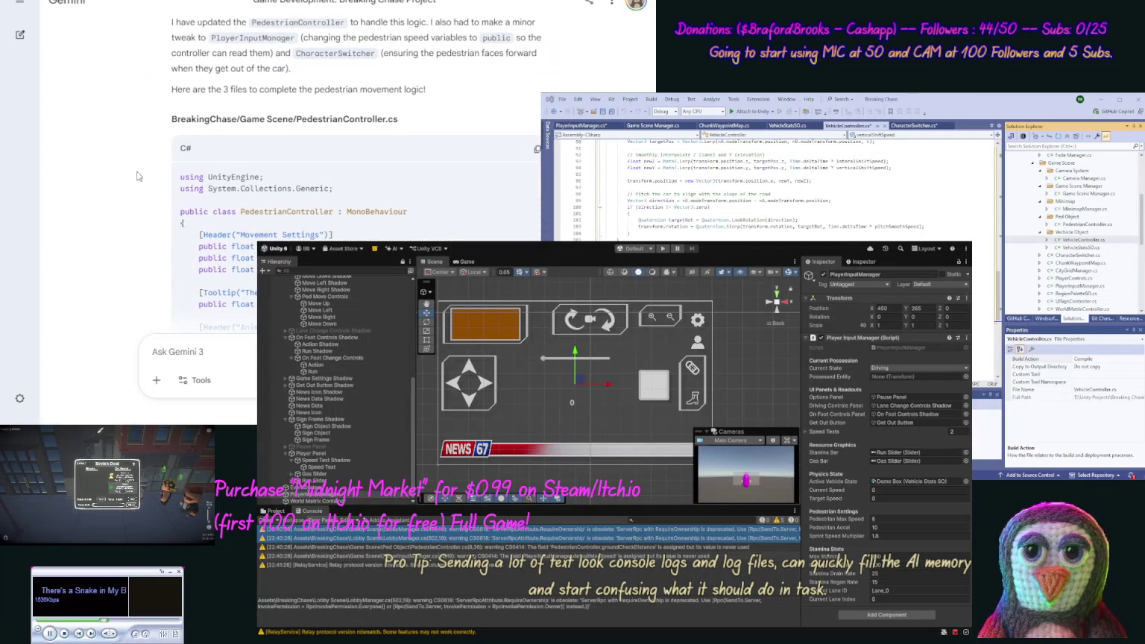
pyautogui.click(535, 150)
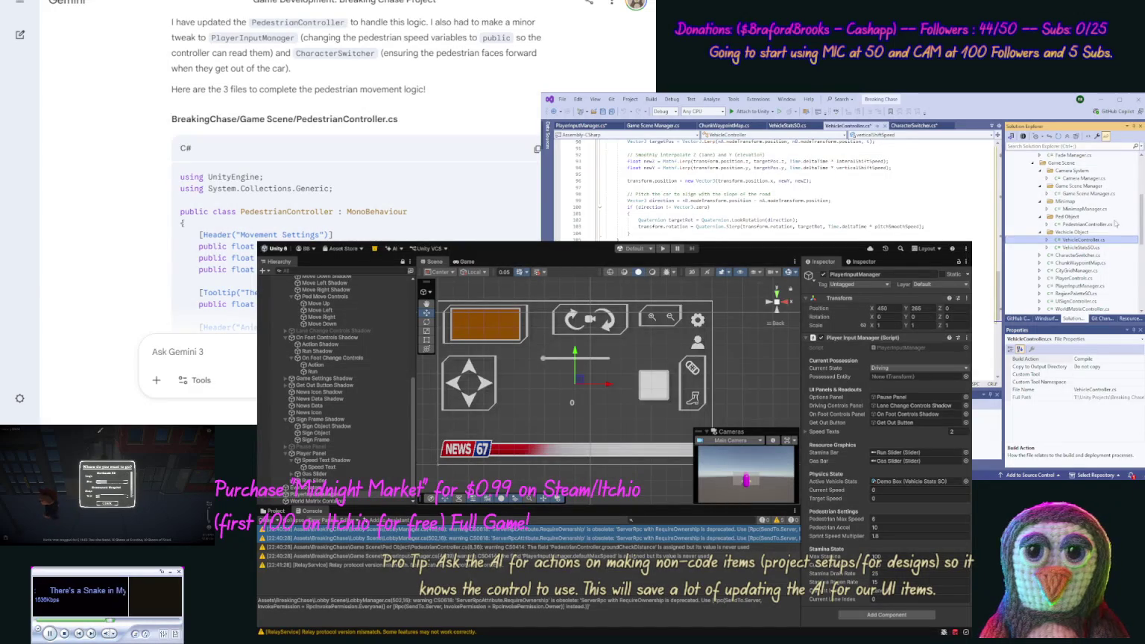
pyautogui.doubleClick(1096, 224)
pyautogui.hotkey('ctrl', 'a')
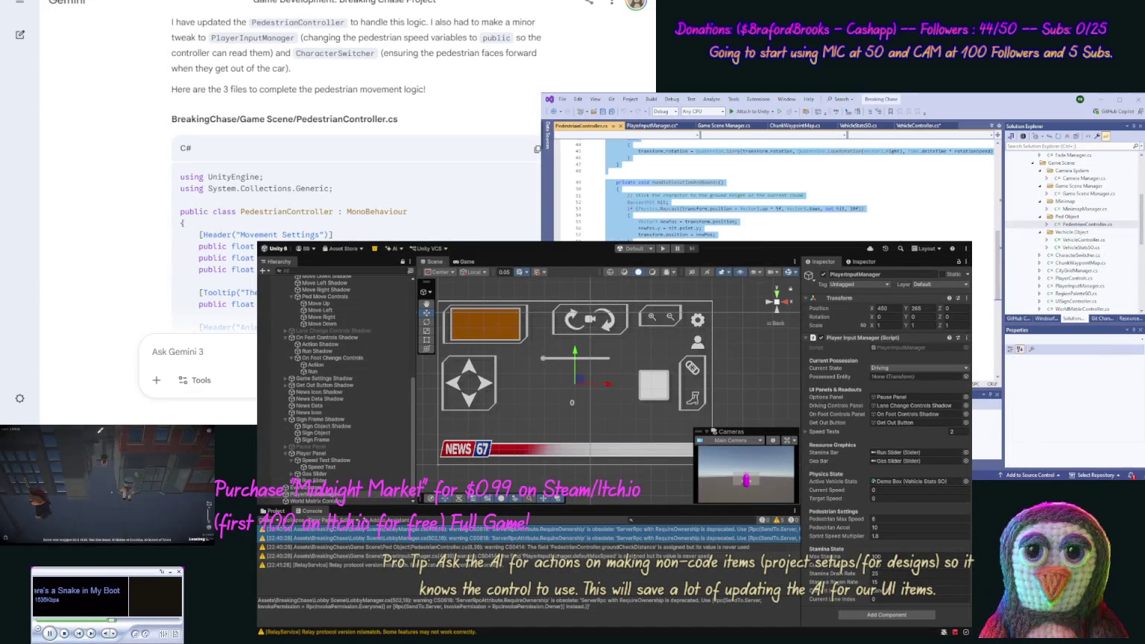
pyautogui.hotkey('ctrl', 'v')
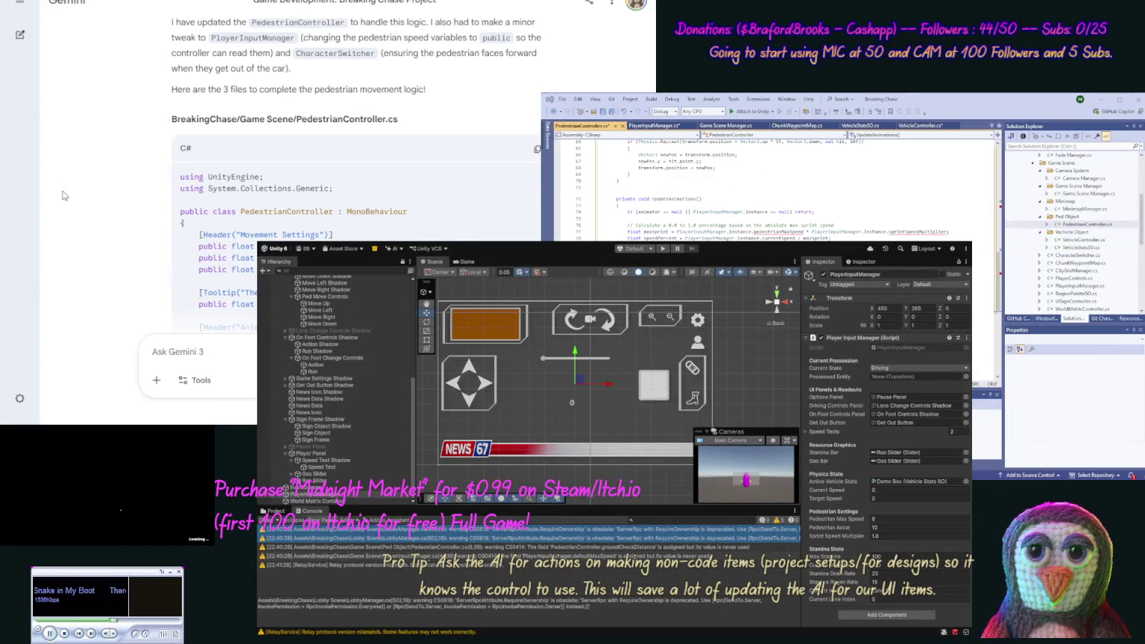
# Replace PlayerInputManager.cs contents with Gemini's updated PlayerInputManager code.
pyautogui.scroll(-10, 127, 255)
pyautogui.scroll(-15, 126, 255)
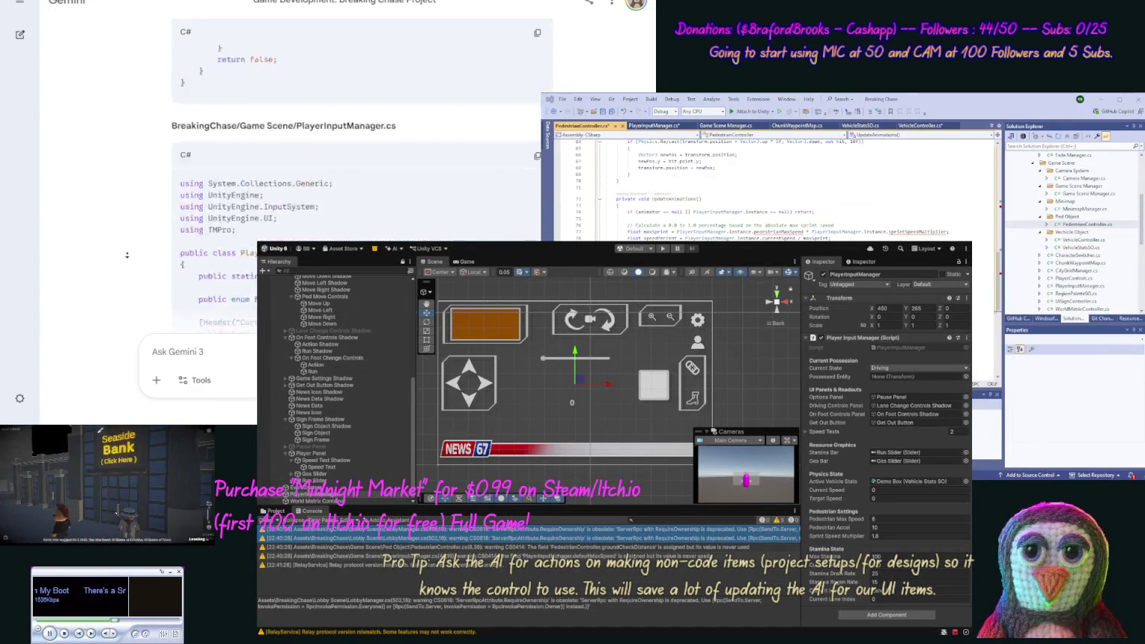
pyautogui.scroll(4, 127, 198)
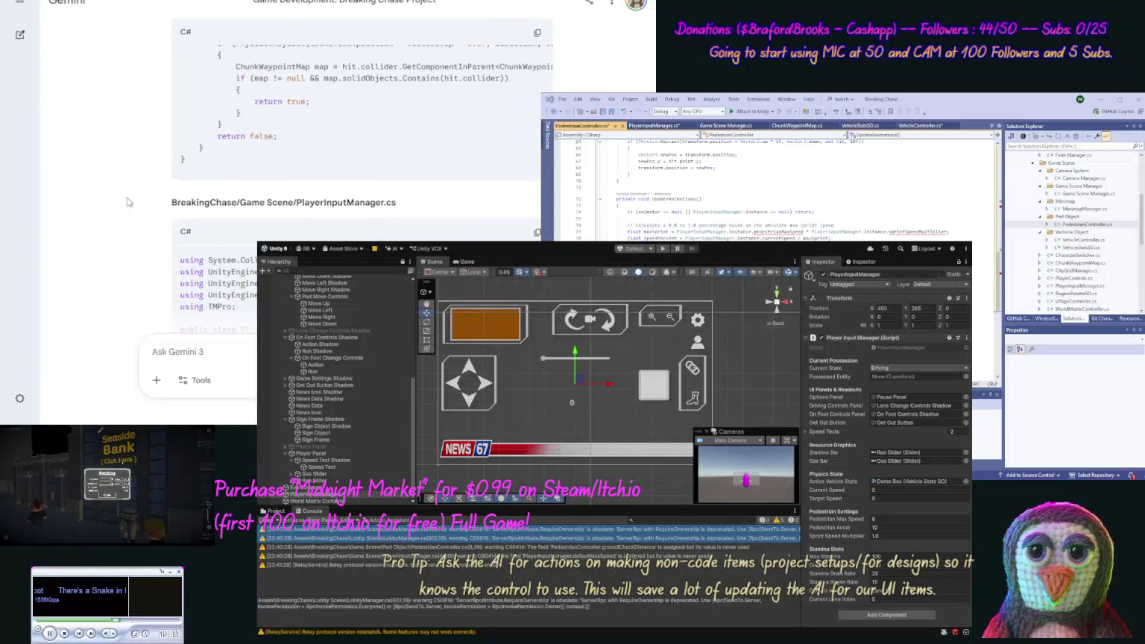
pyautogui.click(535, 232)
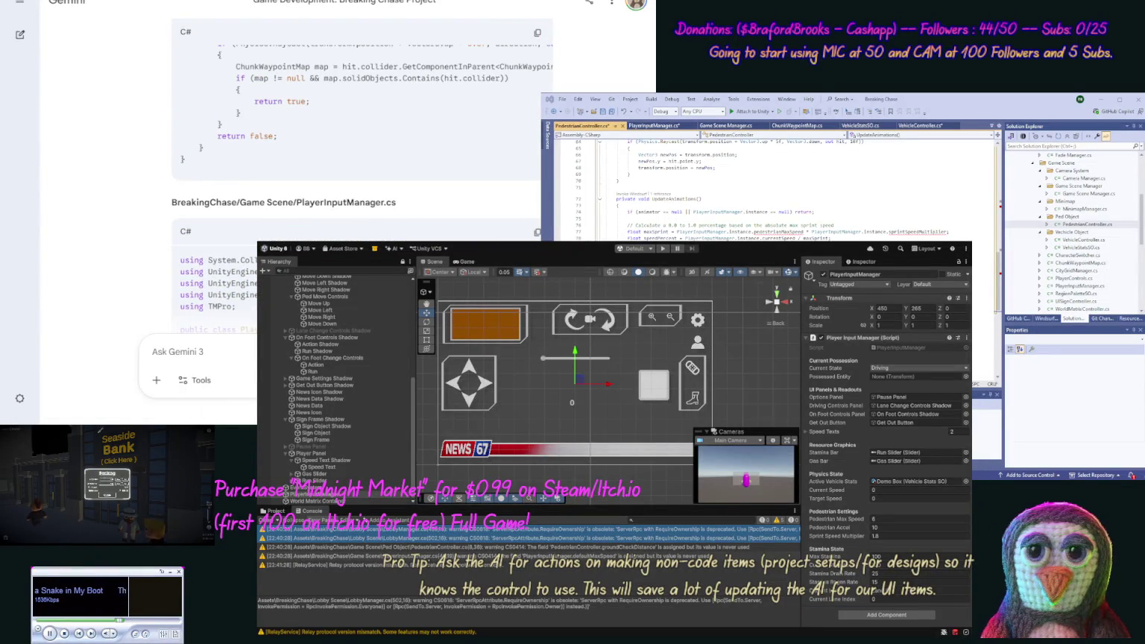
pyautogui.click(1080, 286)
pyautogui.hotkey('ctrl', 'a')
pyautogui.hotkey('ctrl', 'v')
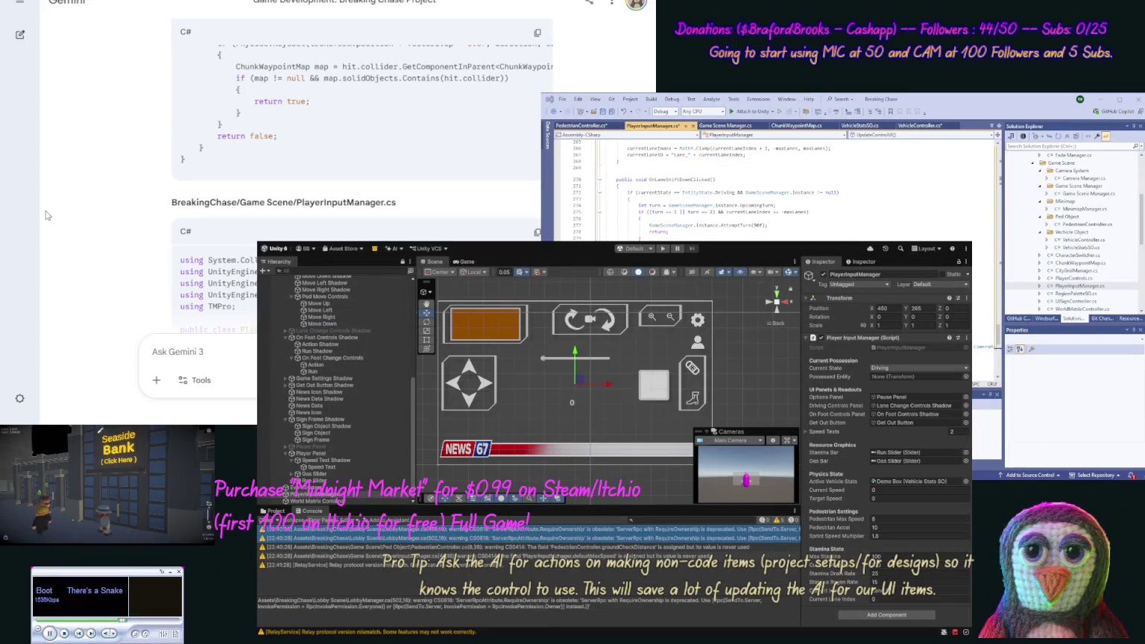
# Copy Gemini's CharacterSwitcher code, open CharacterSwitcher.cs, and save all modified scripts.
pyautogui.scroll(-15, 108, 196)
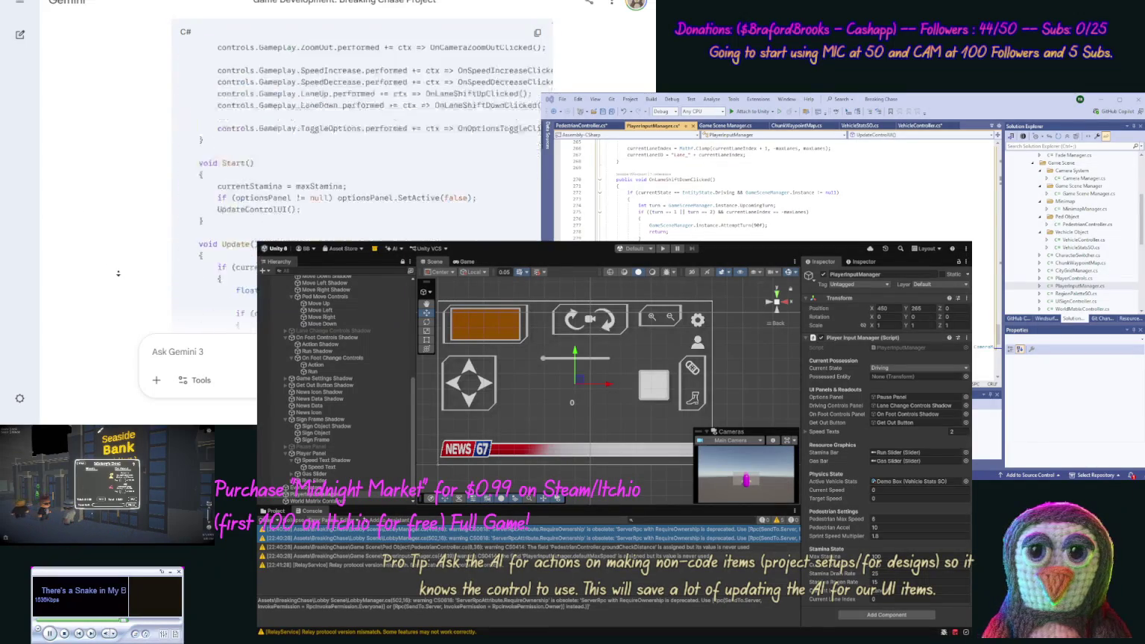
pyautogui.scroll(-15, 119, 274)
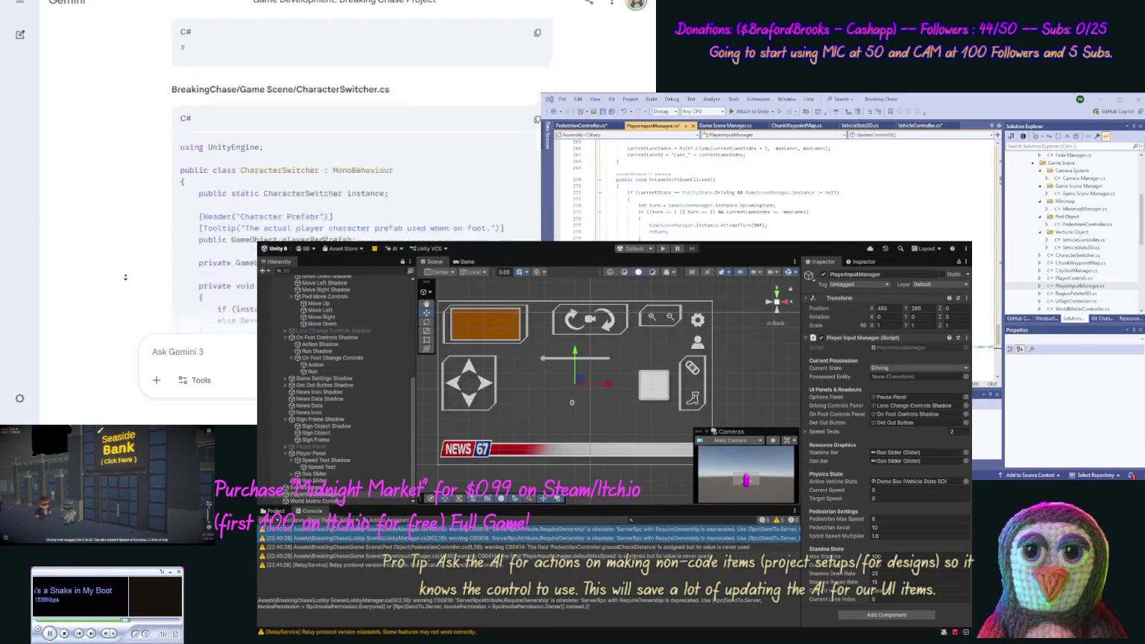
pyautogui.scroll(-15, 126, 276)
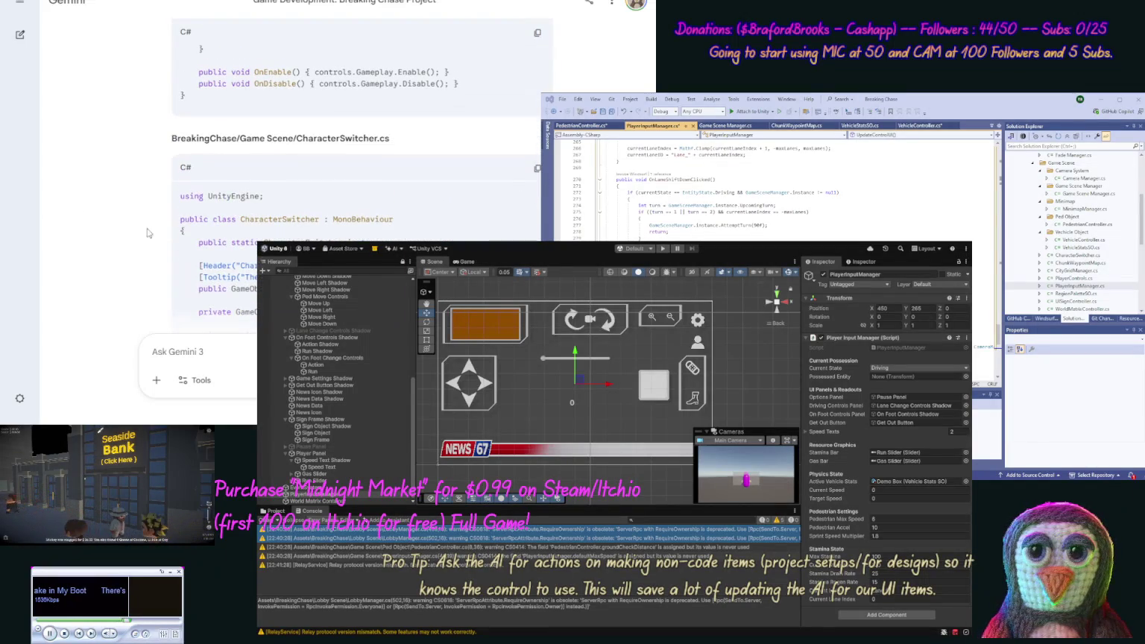
pyautogui.click(536, 169)
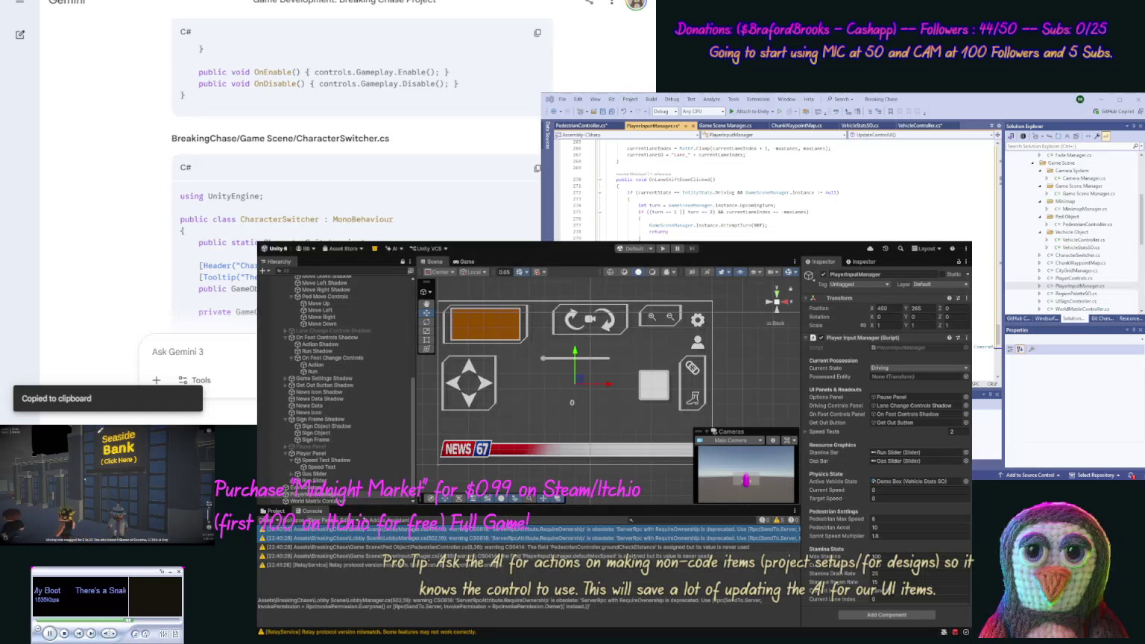
pyautogui.doubleClick(1077, 255)
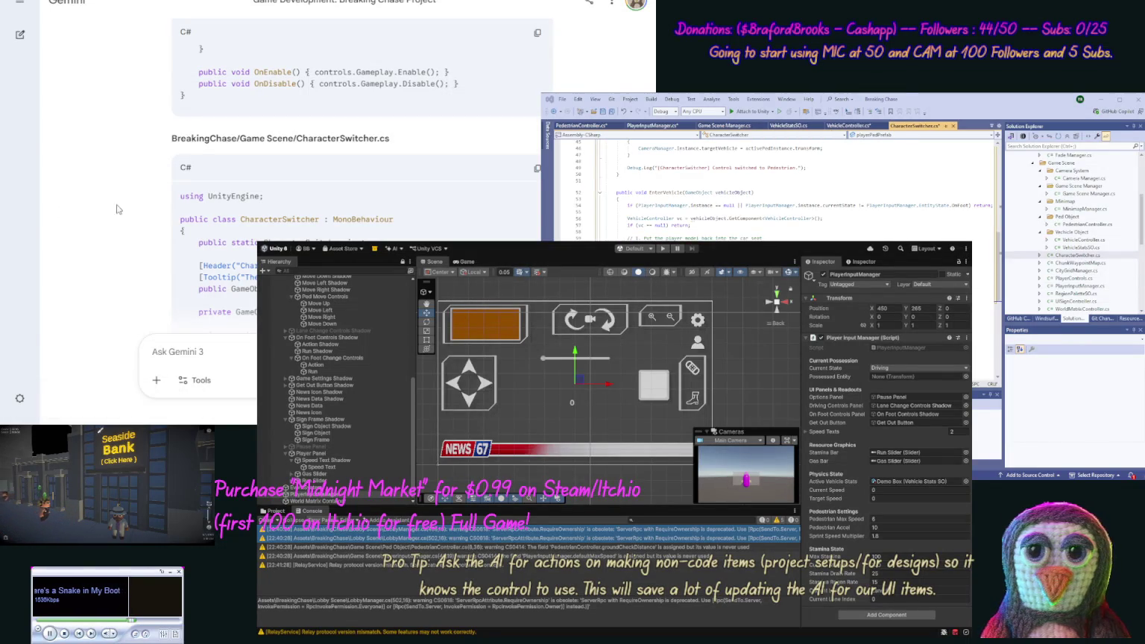
pyautogui.scroll(-15, 123, 296)
pyautogui.scroll(-3, 124, 295)
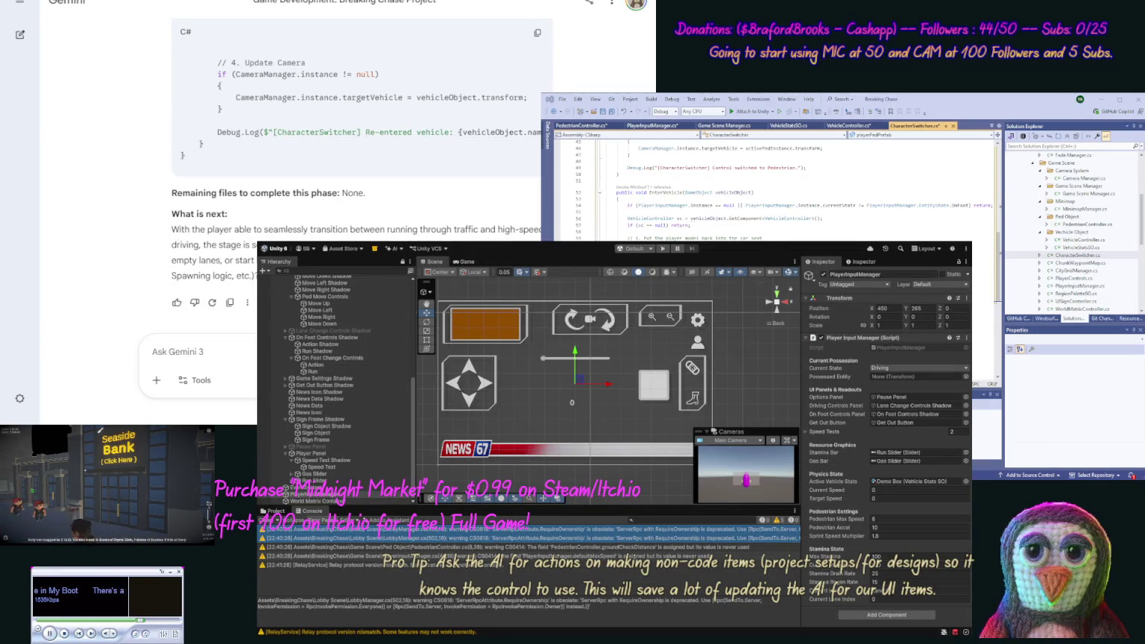
pyautogui.click(844, 152)
pyautogui.hotkey('ctrl', 'shift', 's')
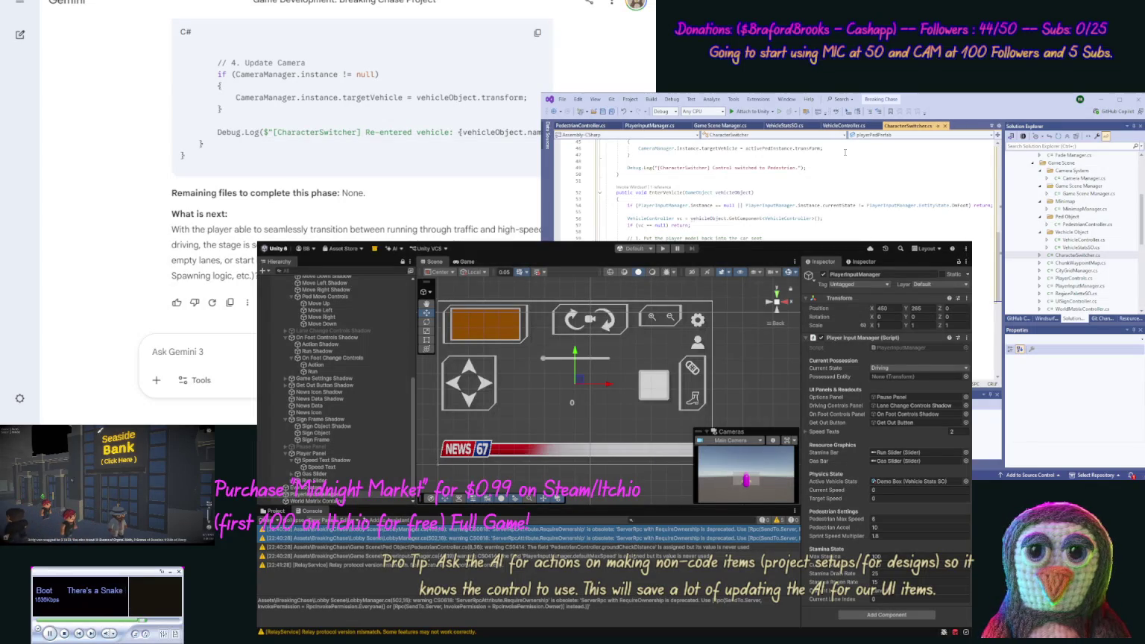